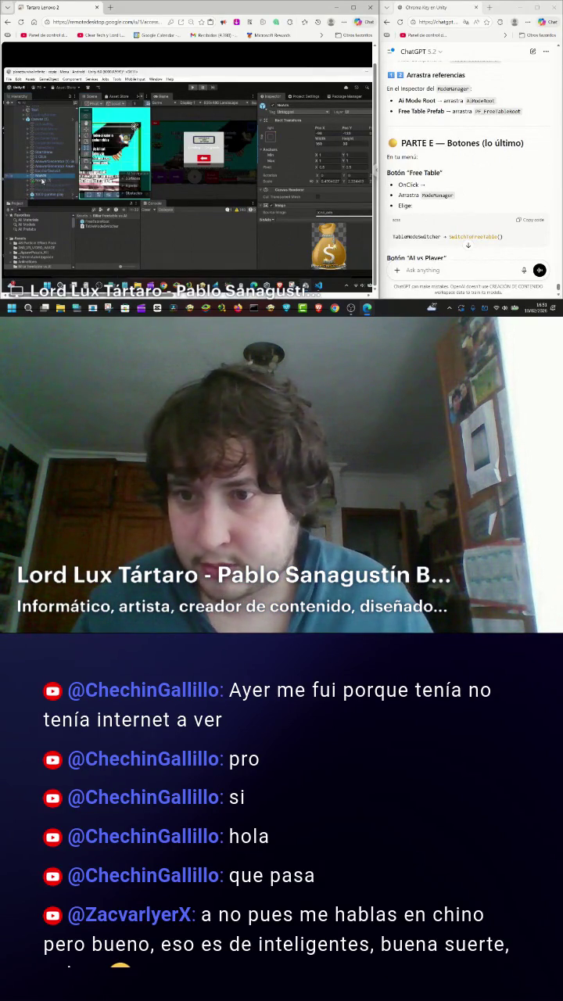
- Duplicate the NewMode button with Ctrl+D and name the copy 'Free Table - Mesa libre'
key(ctrl+d)
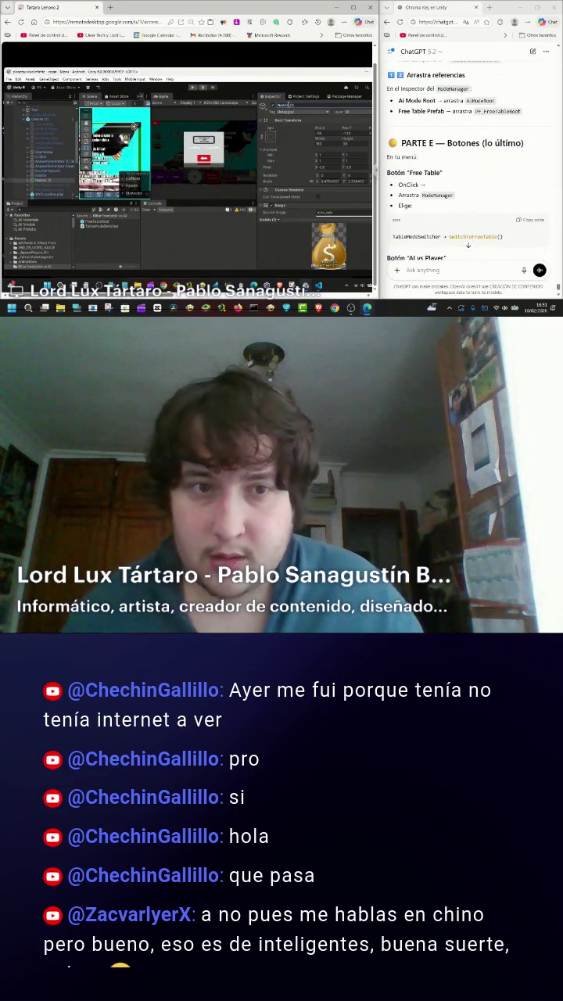
click(288, 105)
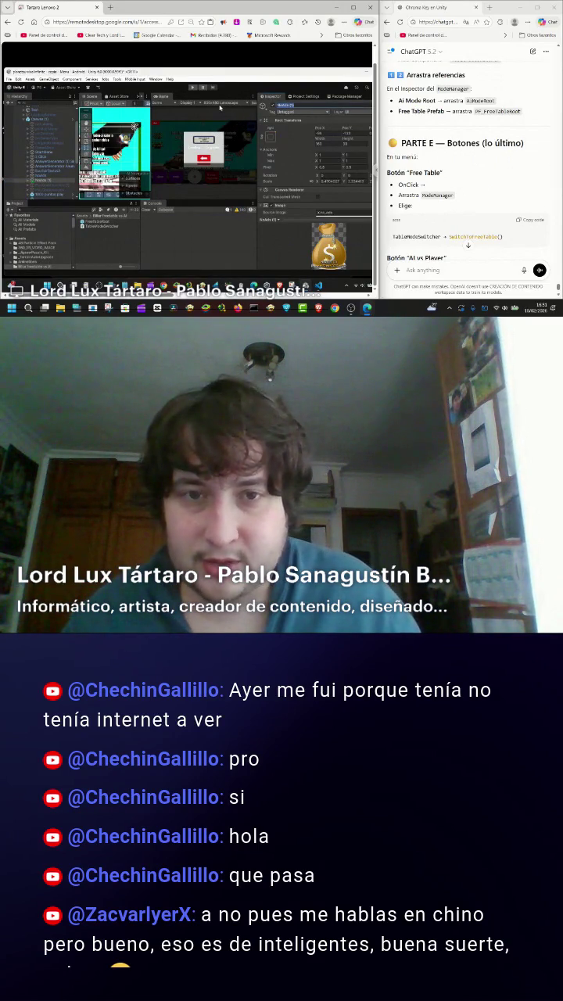
text(Free Table - Mesa libre)
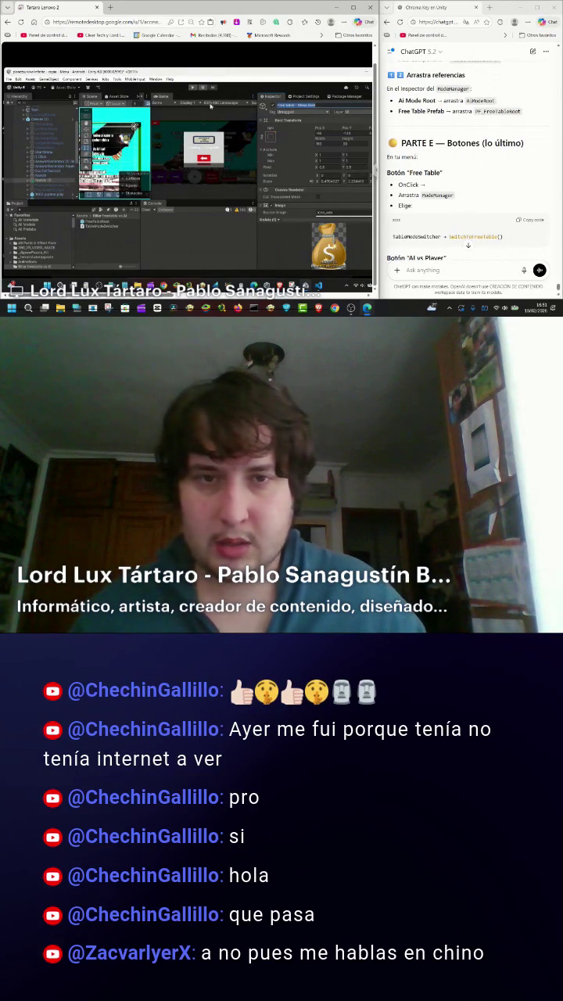
- In the button's Text child, replace the ' - ' with a line break so 'Free table' and 'Mesa libre' stack
click(27, 181)
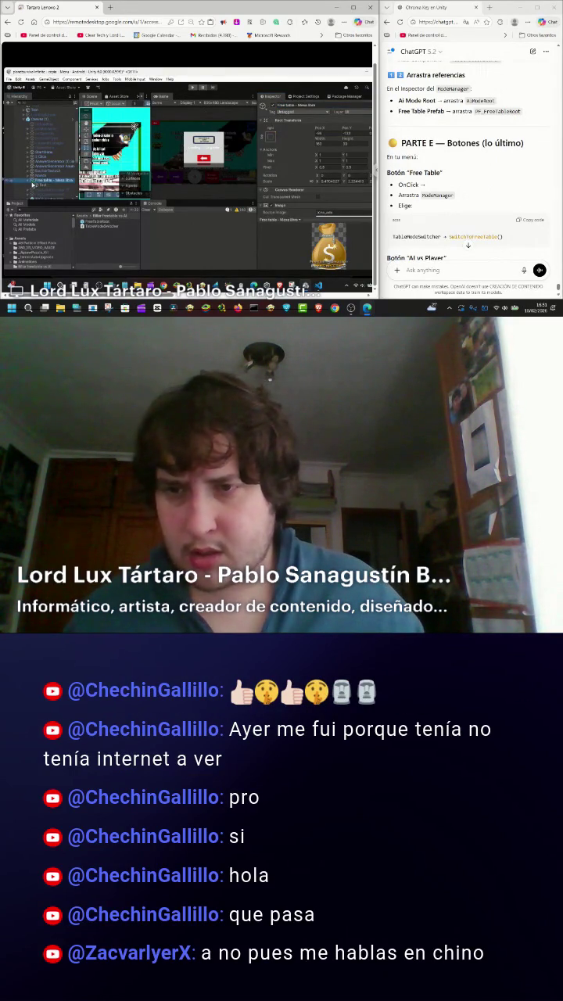
click(43, 185)
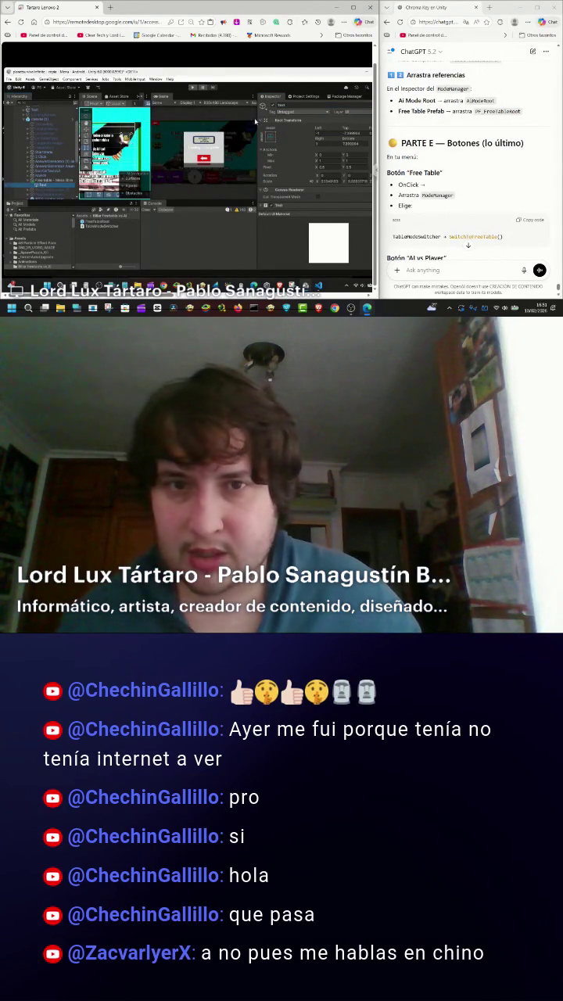
scroll(291, 151, down, 3)
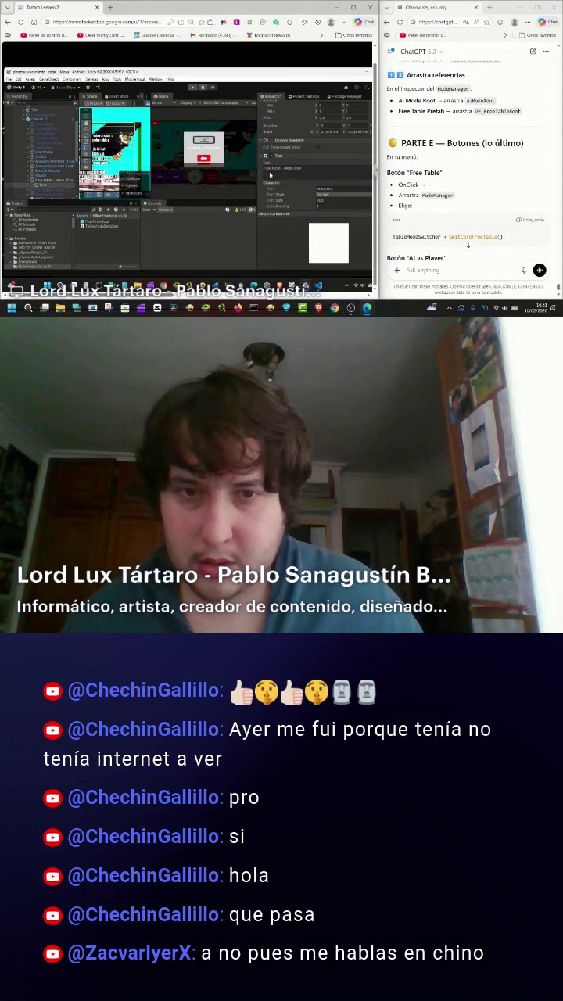
click(285, 169)
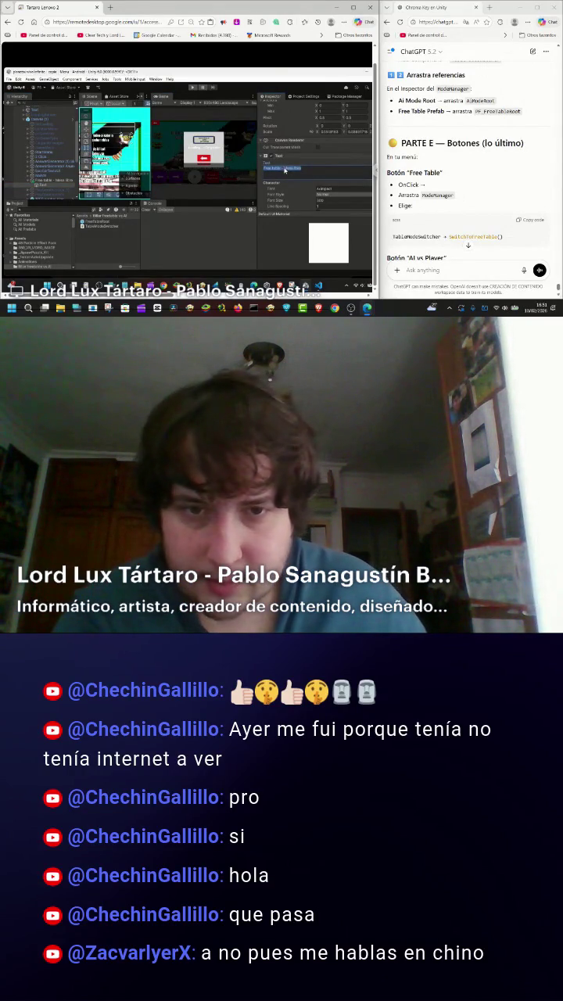
click(284, 169)
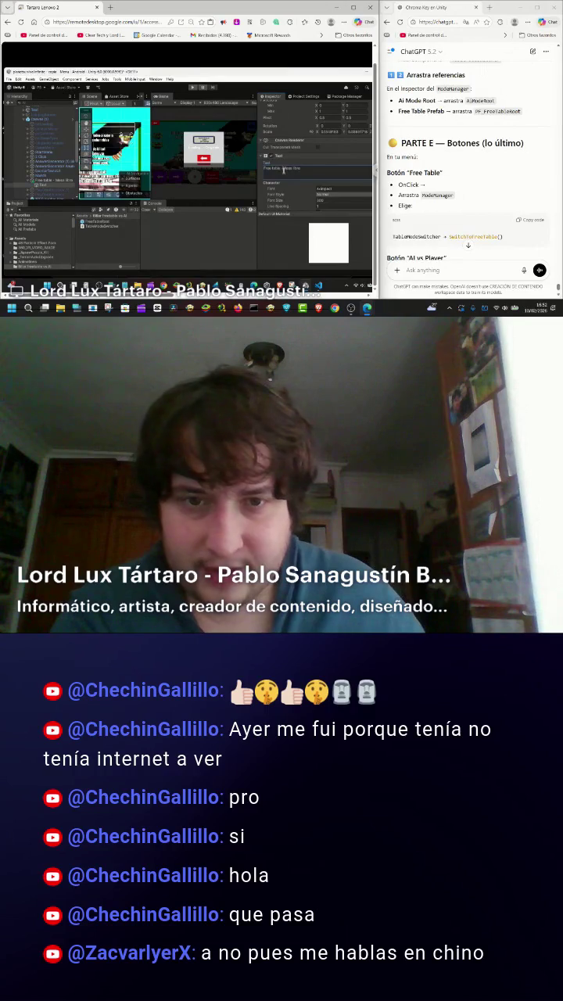
key(BackSpace)
key(BackSpace)
key(BackSpace)
key(Return)
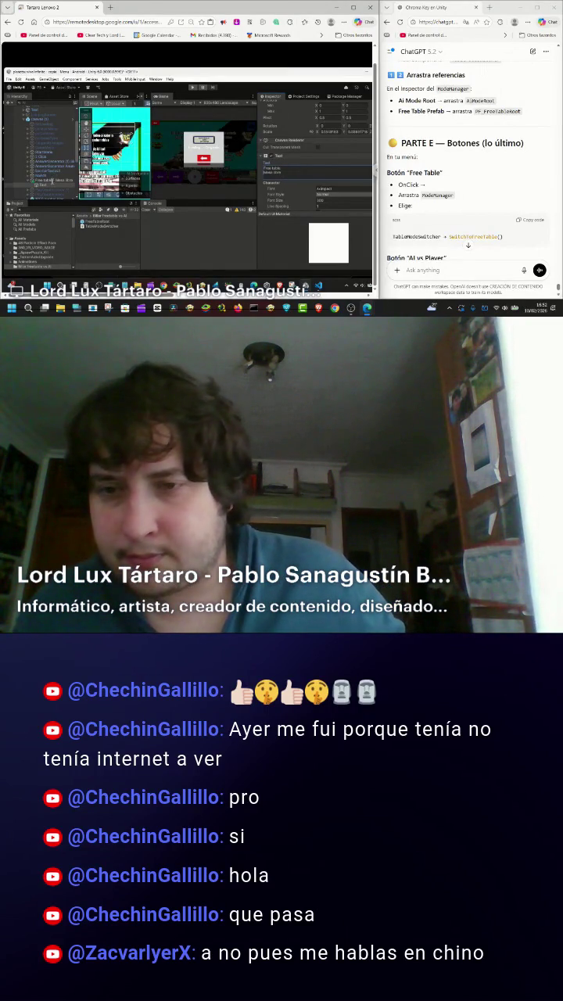
click(47, 180)
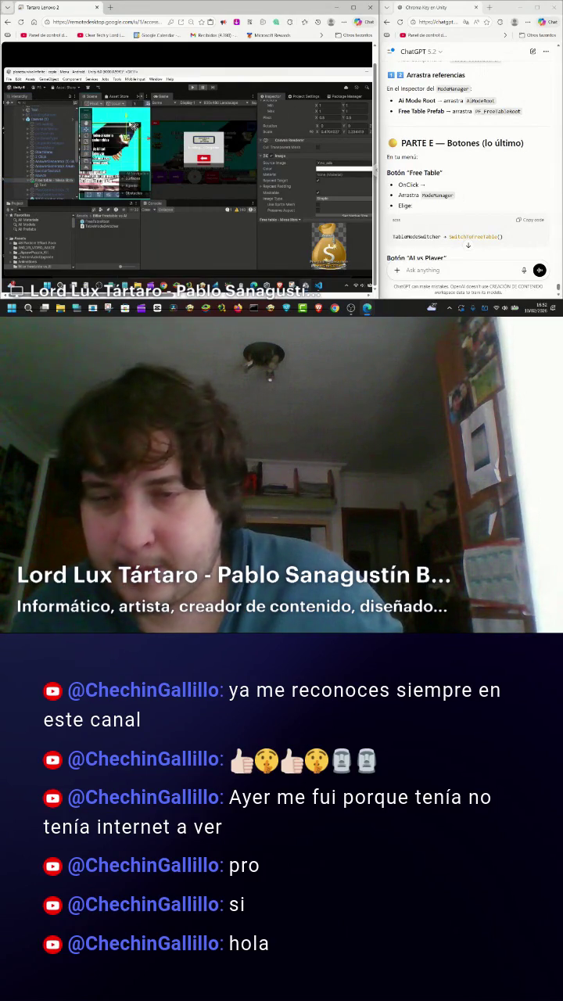
click(131, 131)
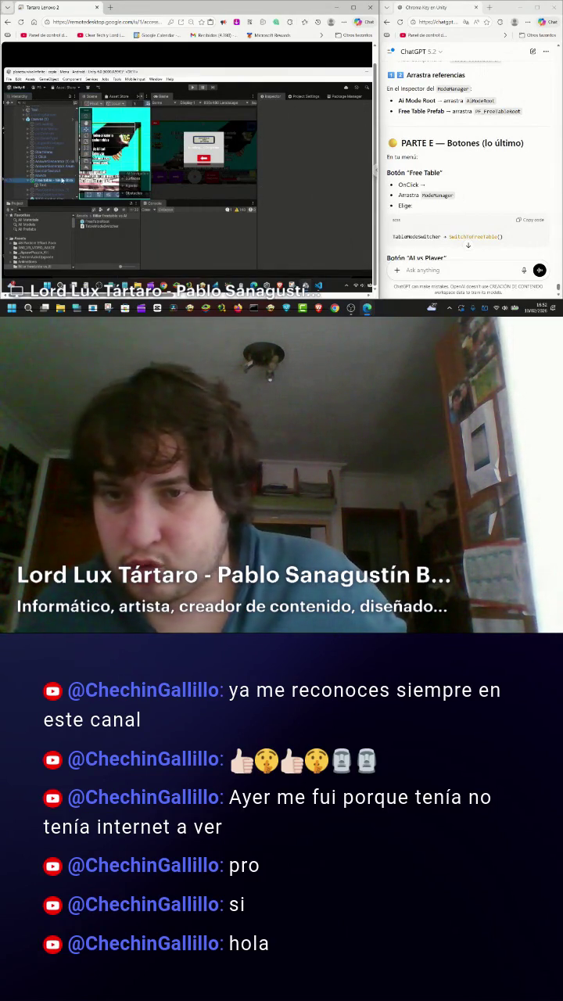
- Reselect the Free table button and pick the third entry in its On Click list
click(125, 115)
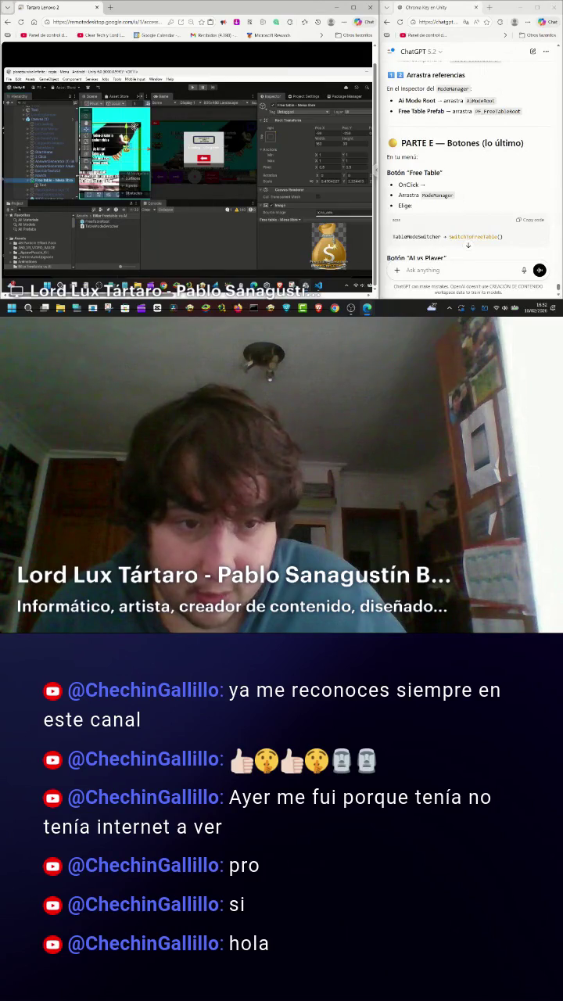
scroll(300, 172, down, 5)
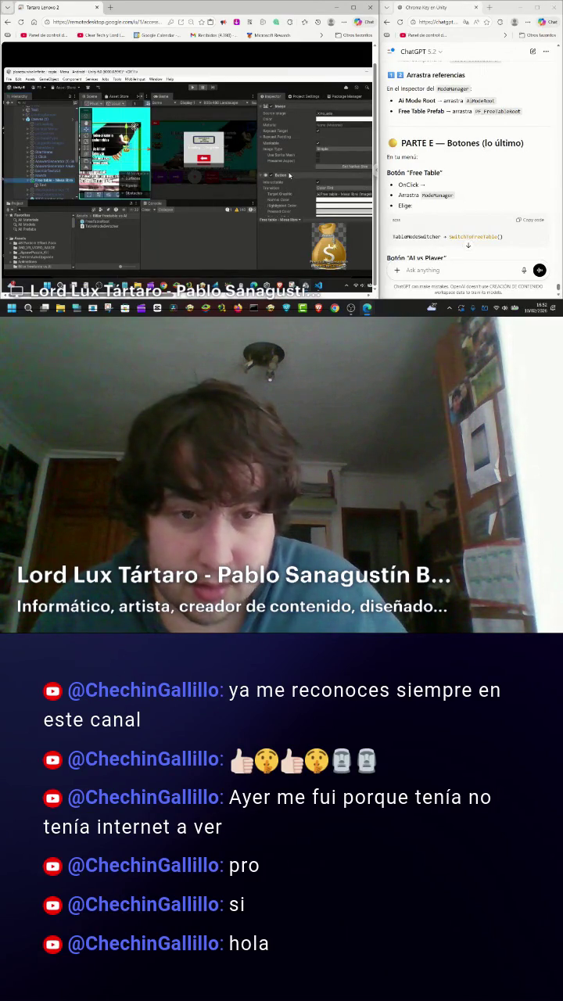
scroll(289, 175, down, 5)
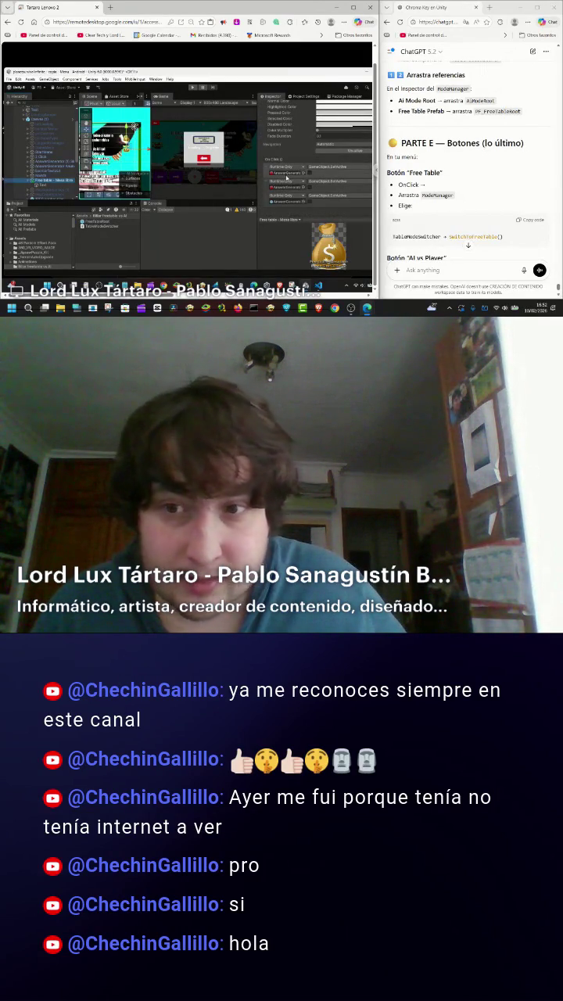
click(310, 200)
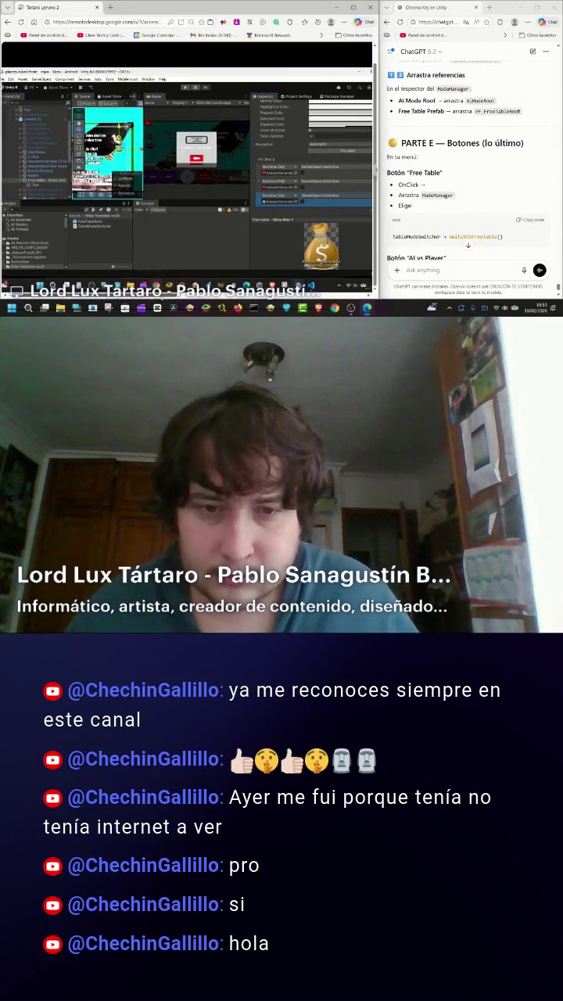
- Remove all three SetActive entries from the button's On Click list
click(294, 211)
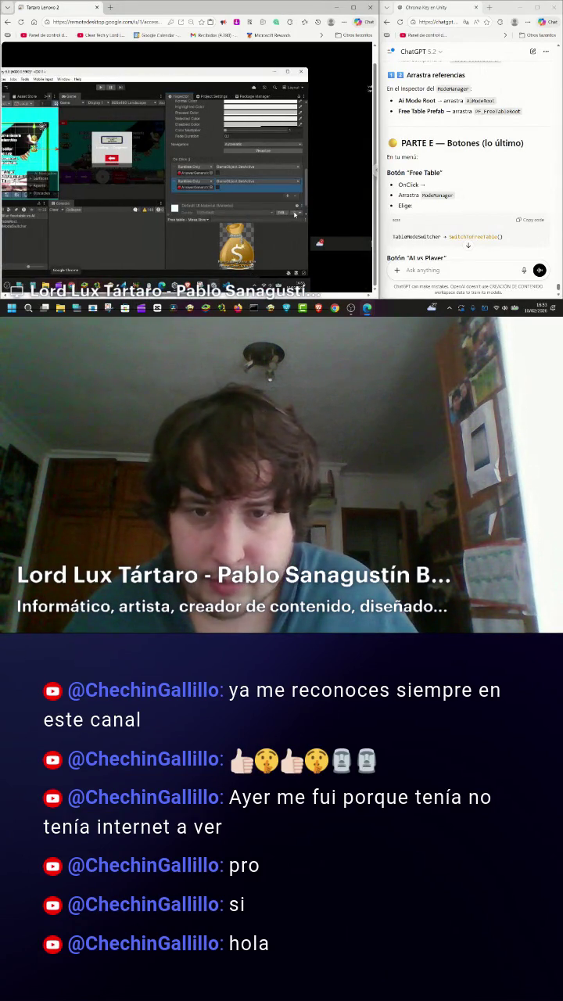
click(296, 200)
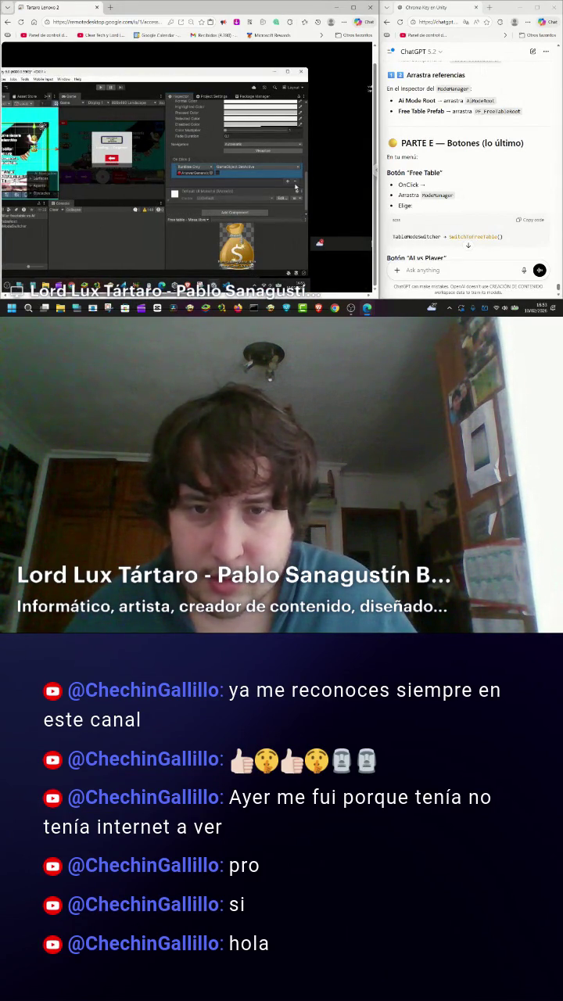
click(295, 185)
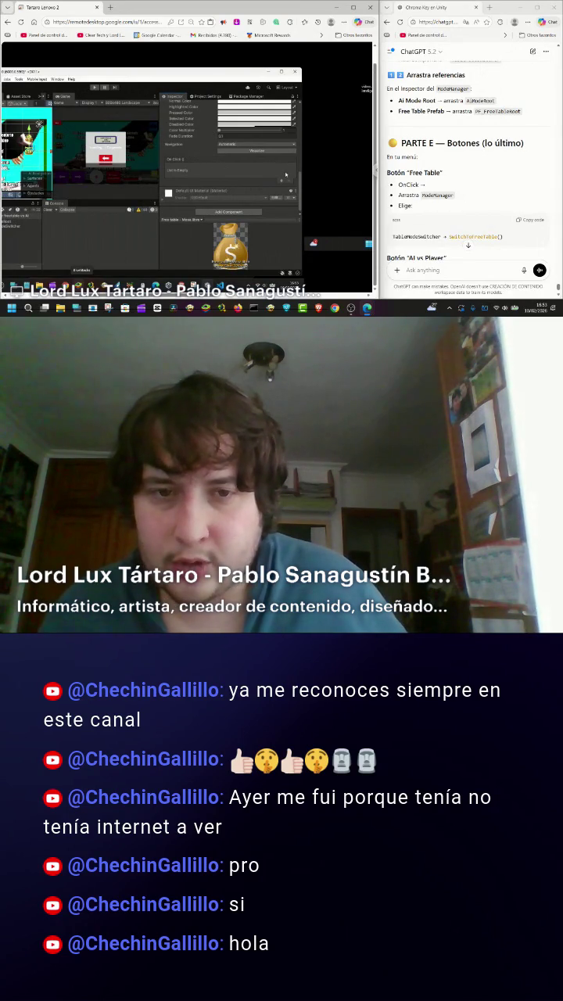
- Bring up the sprite picker for the button's Source Image
drag(301, 180, 302, 156)
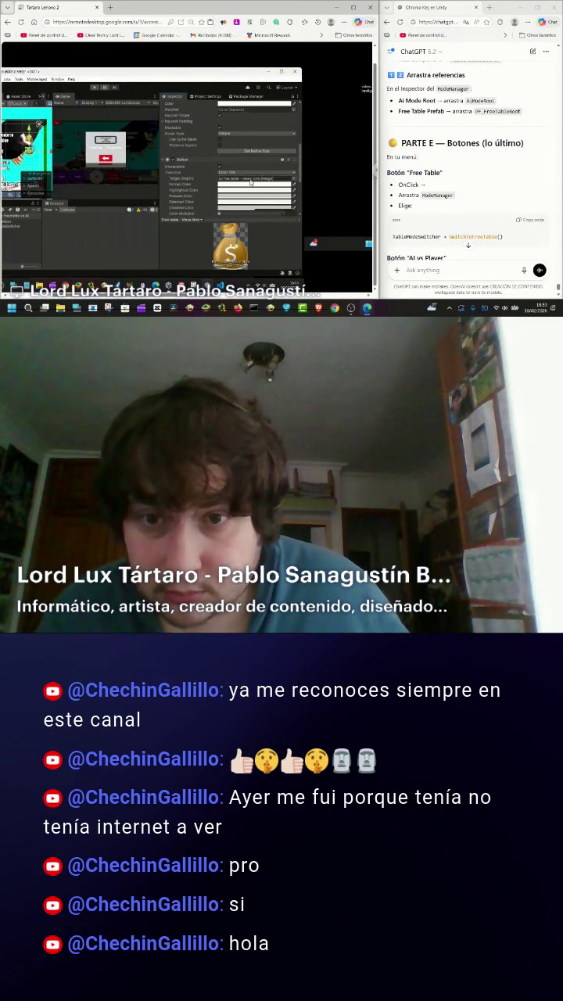
drag(301, 141, 302, 135)
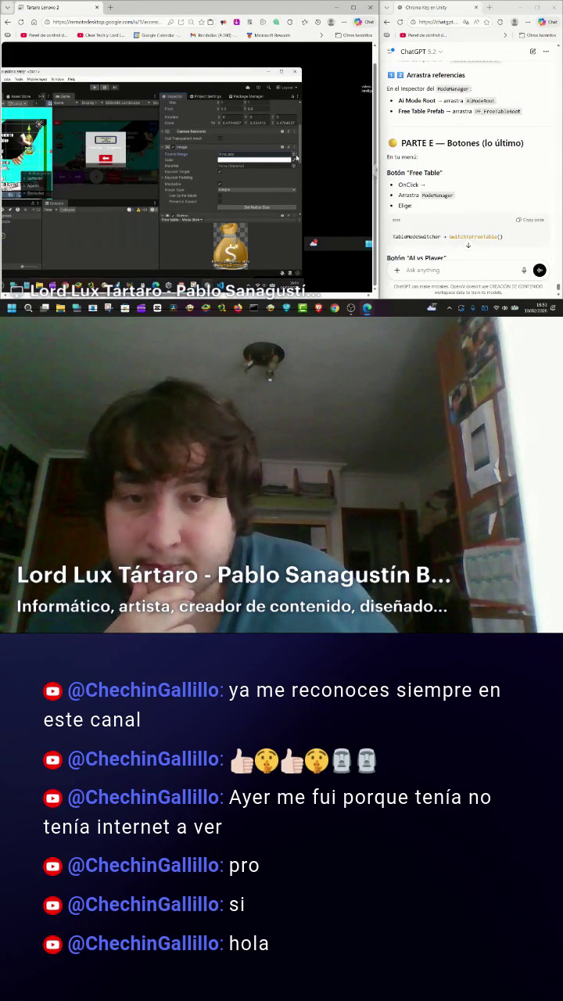
click(290, 155)
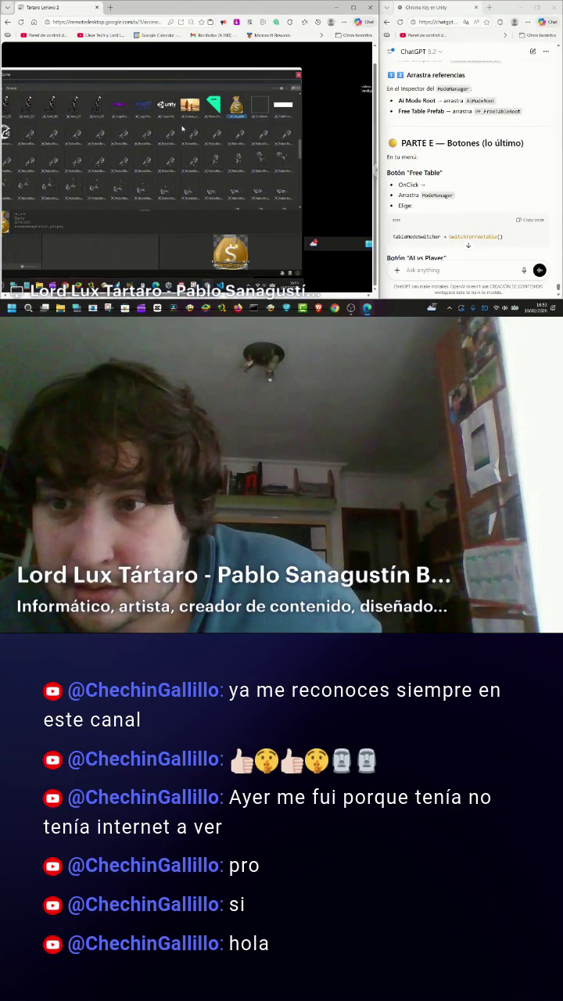
- Assign the orange sunset sprite as the Free table button's Source Image
double_click(188, 115)
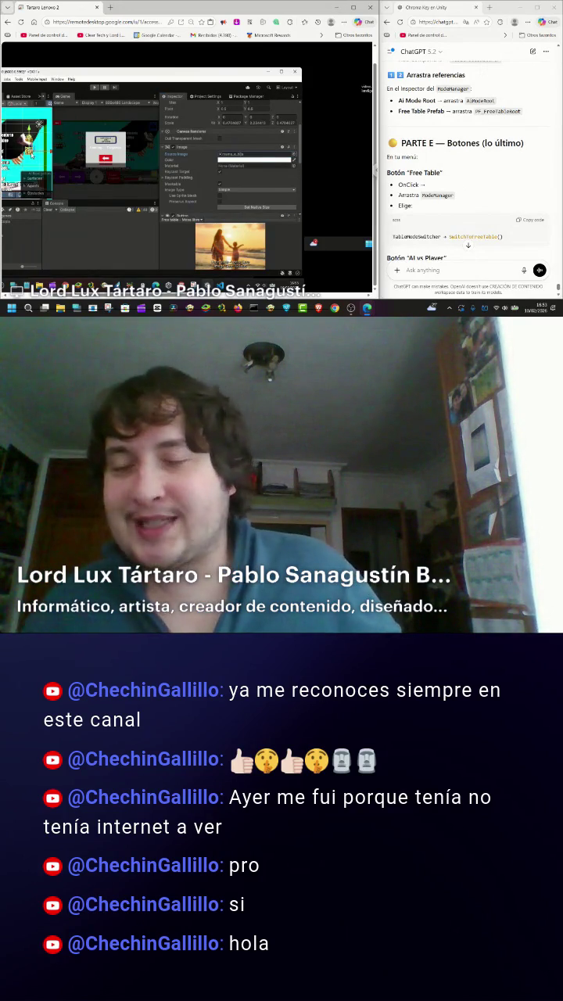
scroll(475, 207, down, 2)
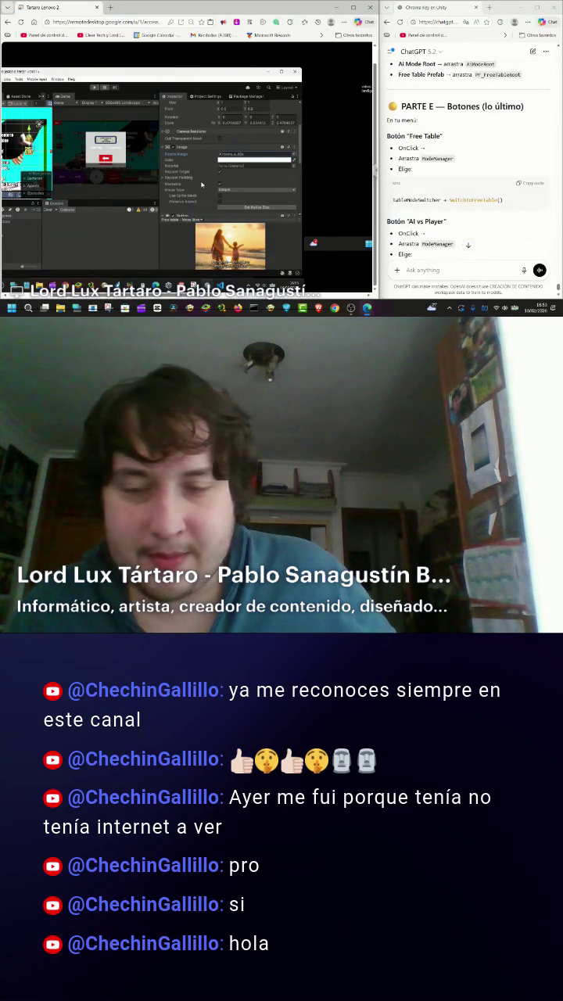
- Check the On Click list, then restore the Unity editor to full size
scroll(202, 185, down, 3)
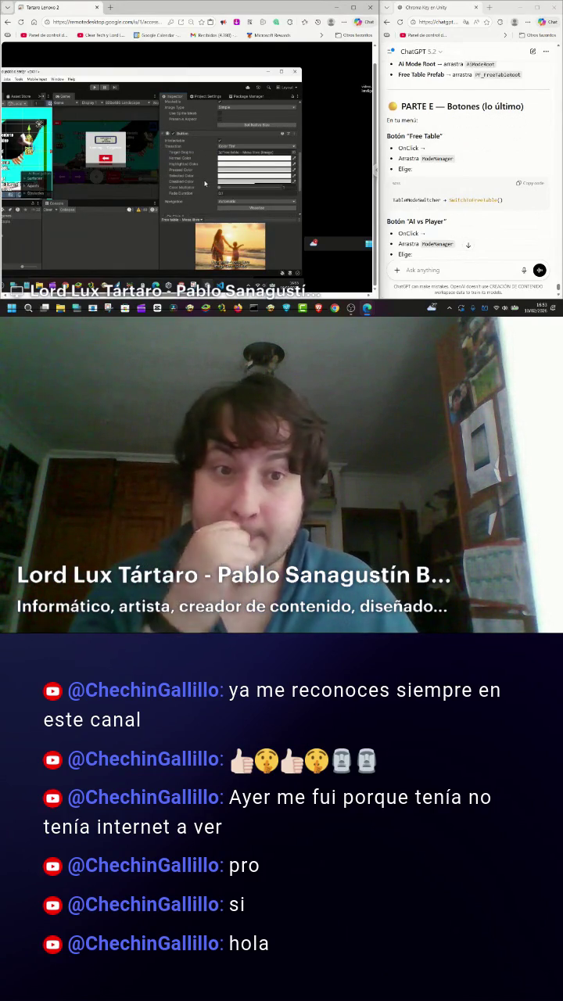
scroll(205, 184, down, 3)
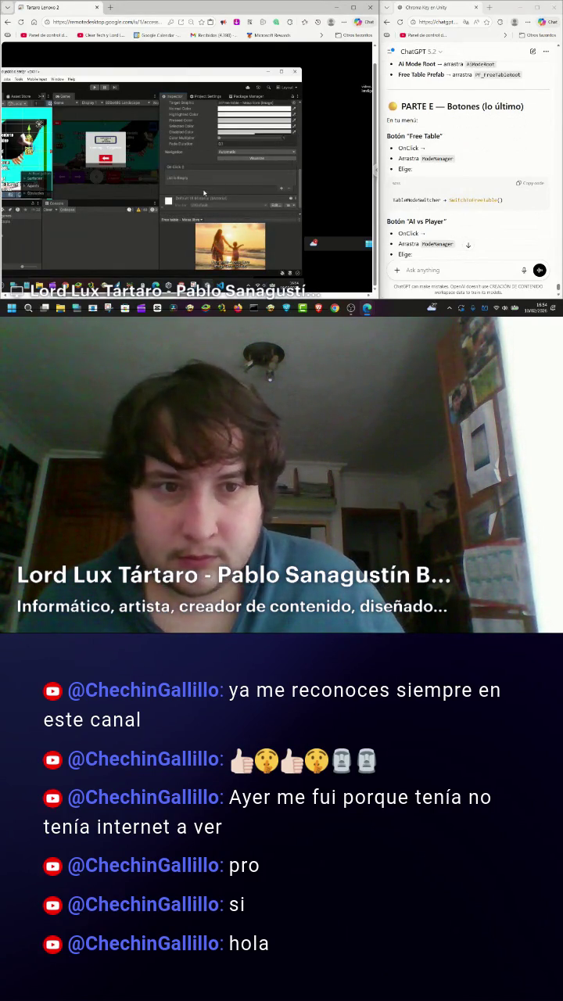
scroll(204, 192, up, 8)
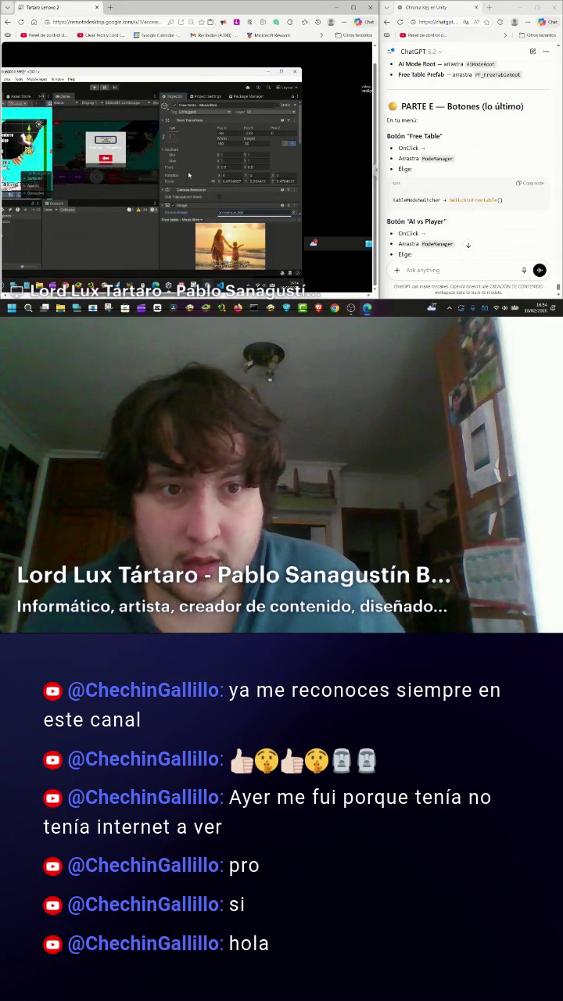
scroll(205, 181, down, 8)
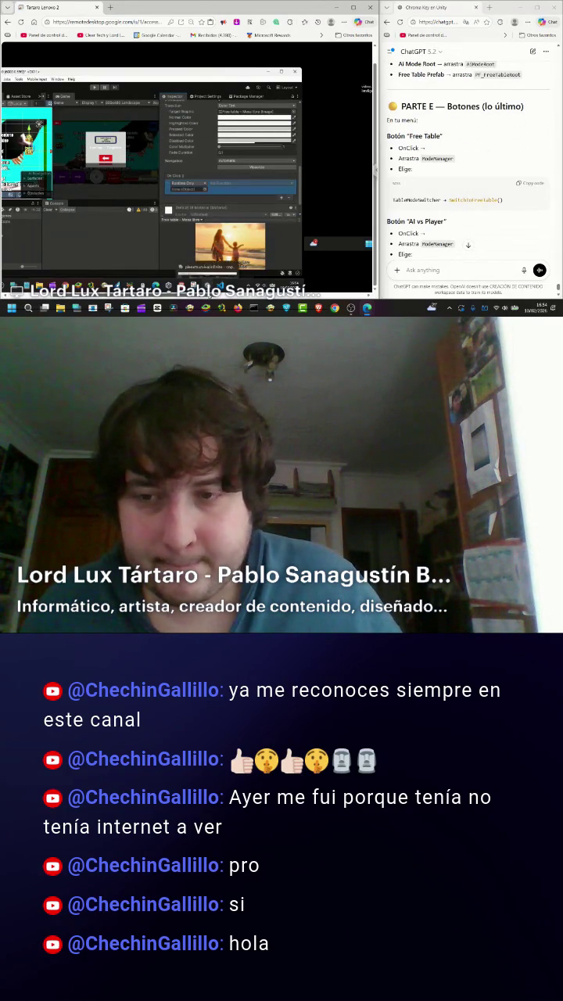
click(316, 286)
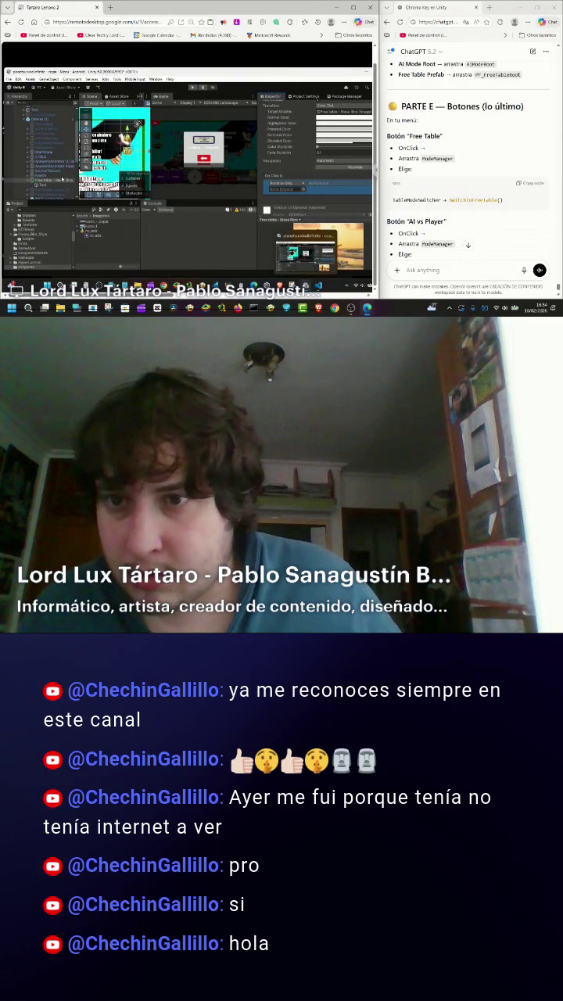
- Set the Free table button's On Click function to TableModeSwitcher.SwitchToFreeTable()
scroll(47, 183, down, 3)
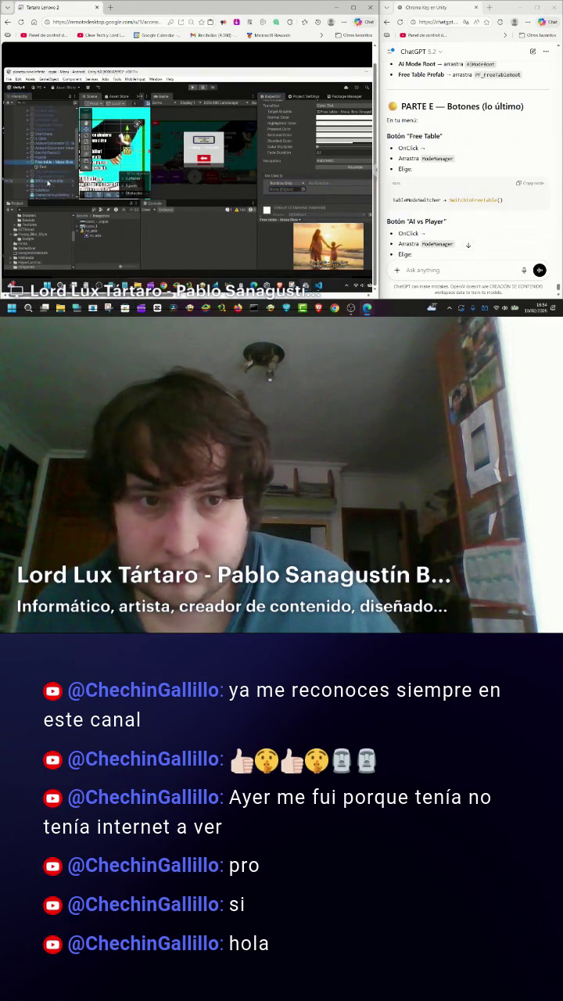
scroll(48, 183, down, 2)
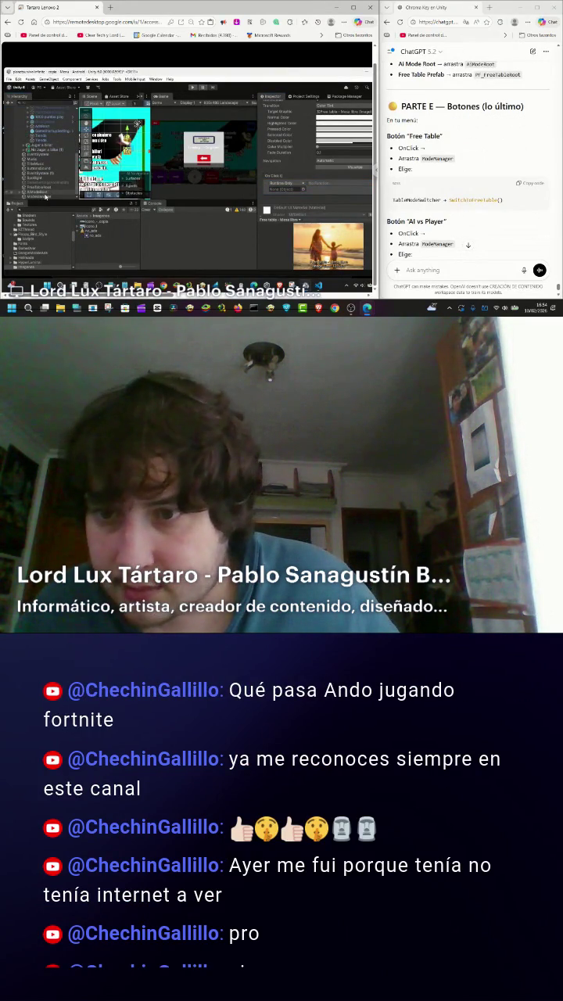
click(45, 197)
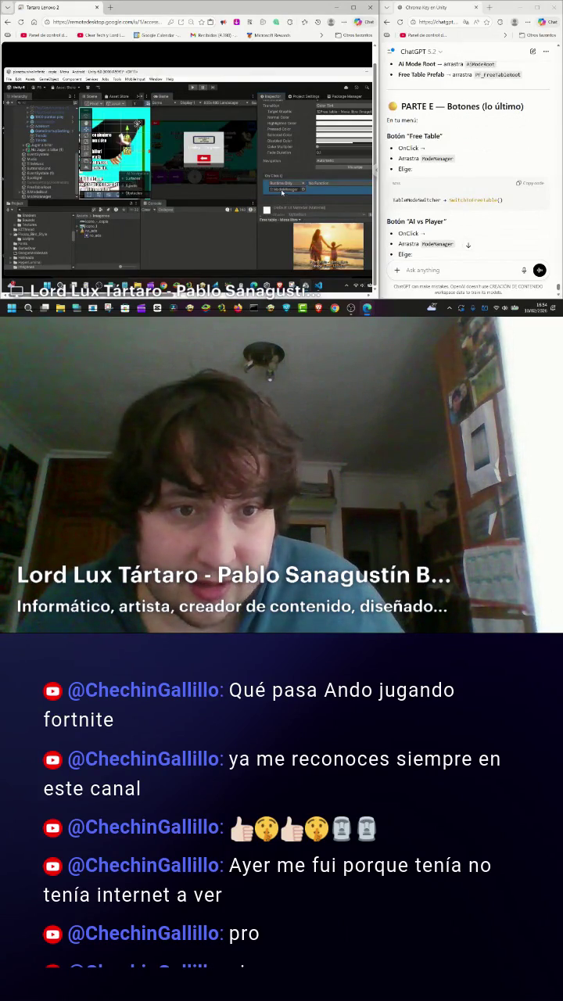
click(330, 186)
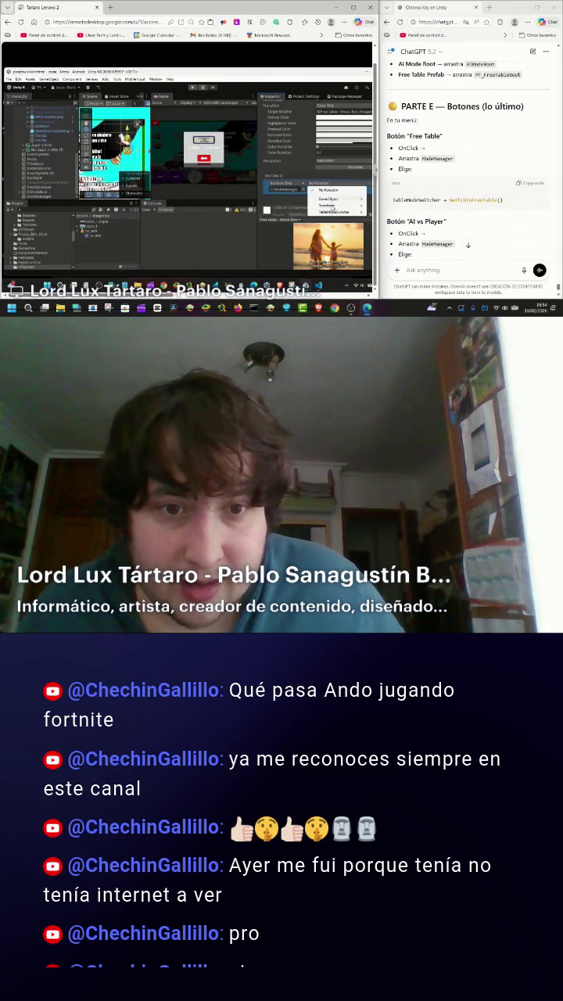
mouse_move(332, 212)
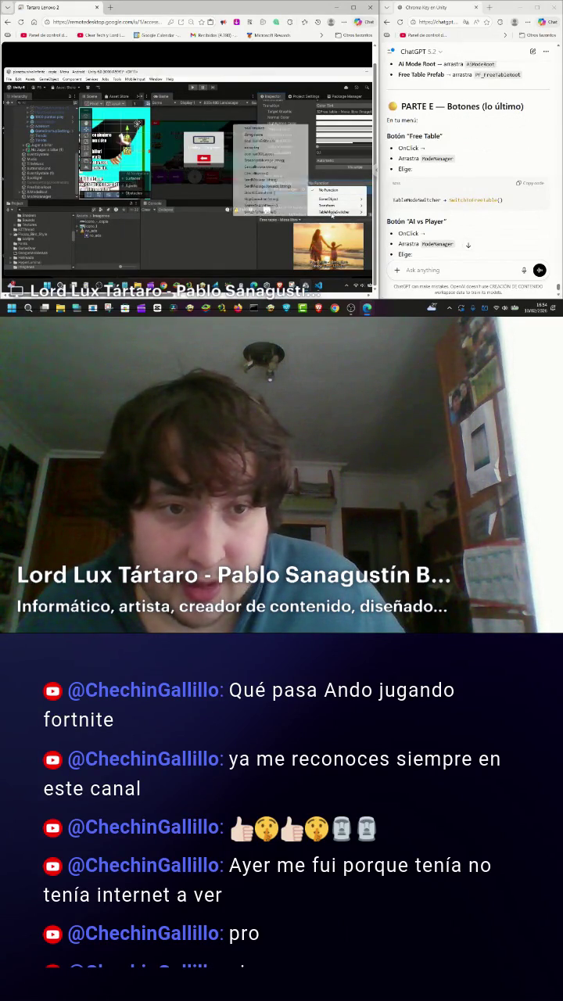
click(273, 213)
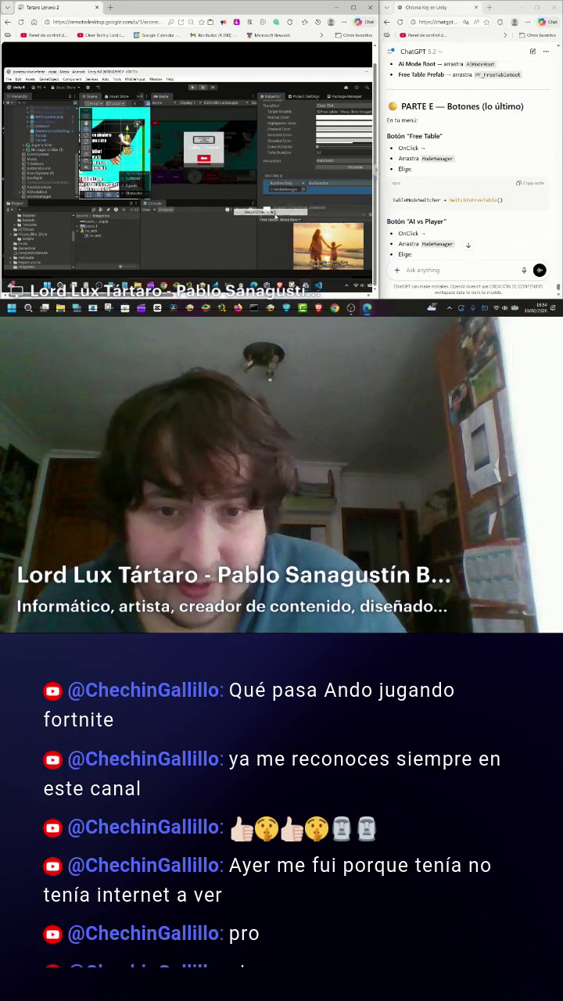
scroll(450, 197, down, 3)
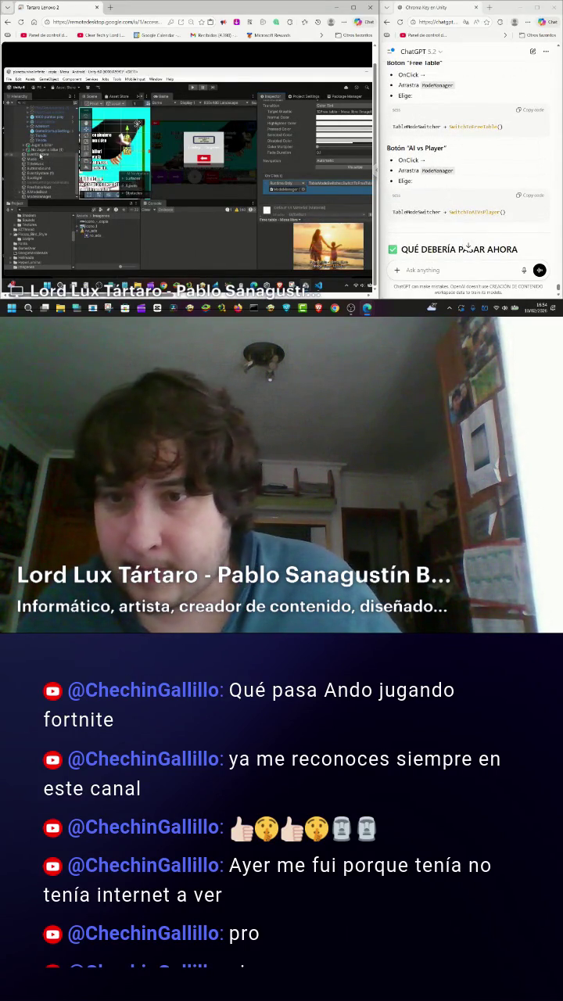
- Duplicate the 'Free table - Mesa libre' button with Ctrl+D
click(40, 149)
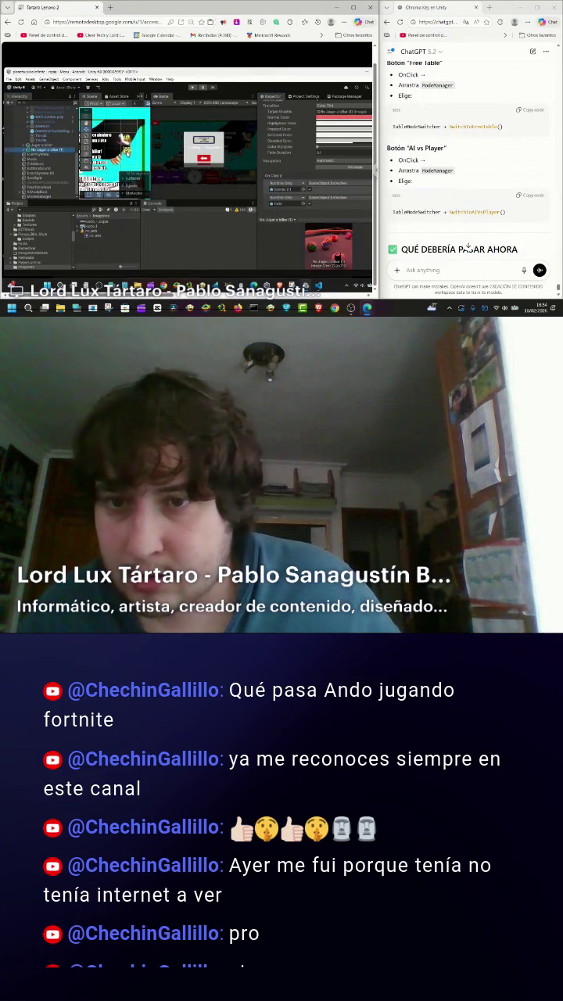
click(43, 108)
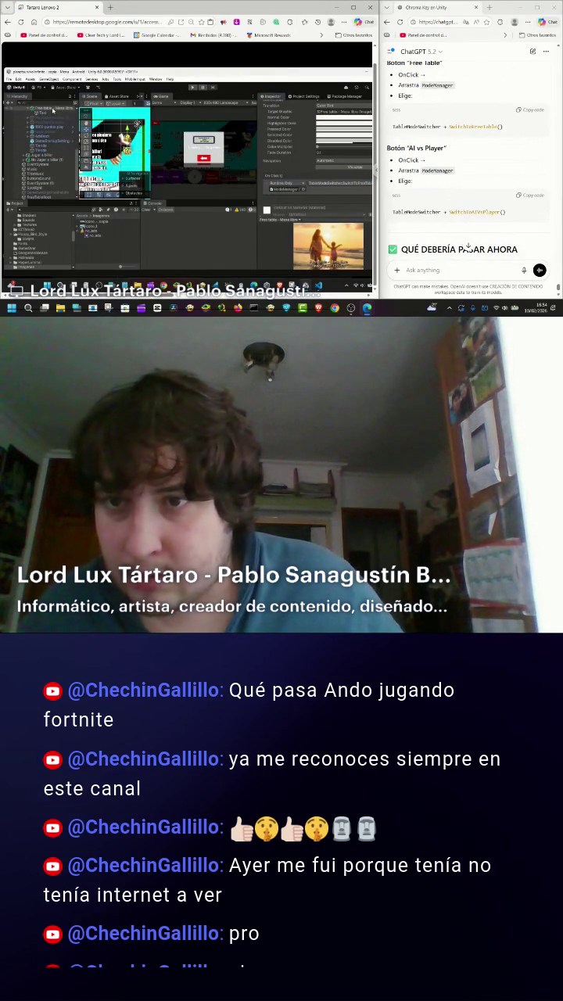
key(ctrl+d)
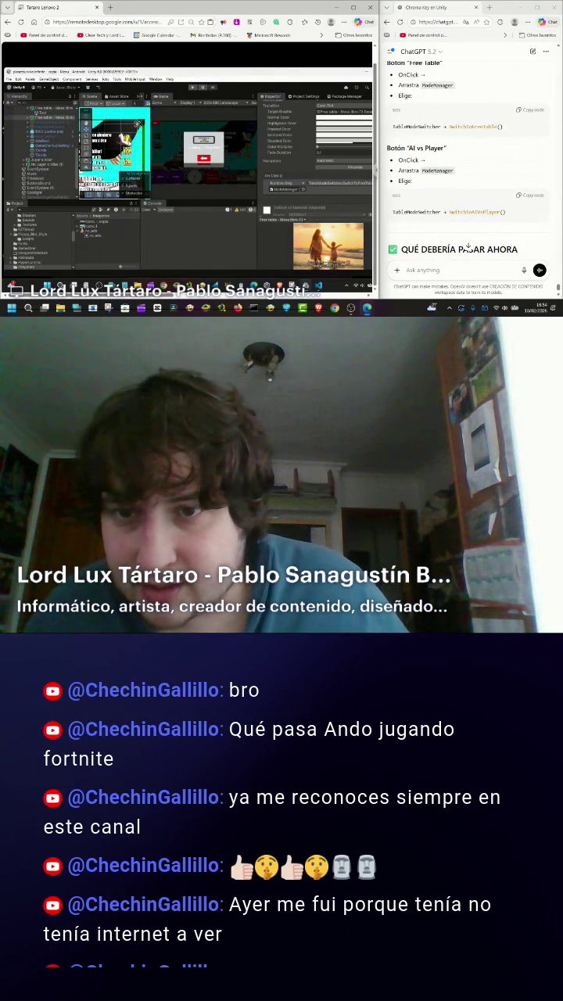
scroll(278, 162, up, 5)
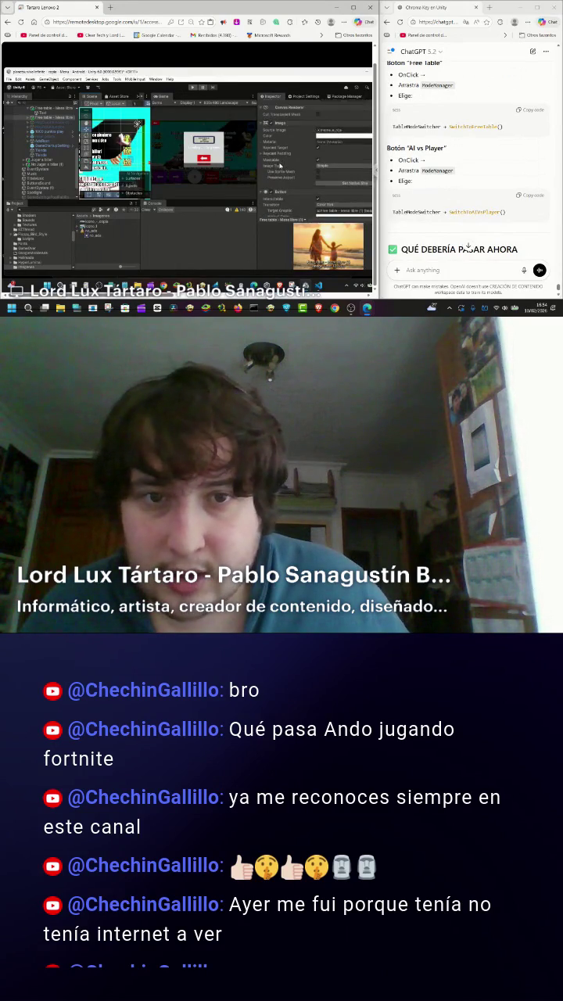
scroll(279, 165, up, 3)
- Open the copied button's Source Image picker and browse to a stick-figure sprite
click(322, 163)
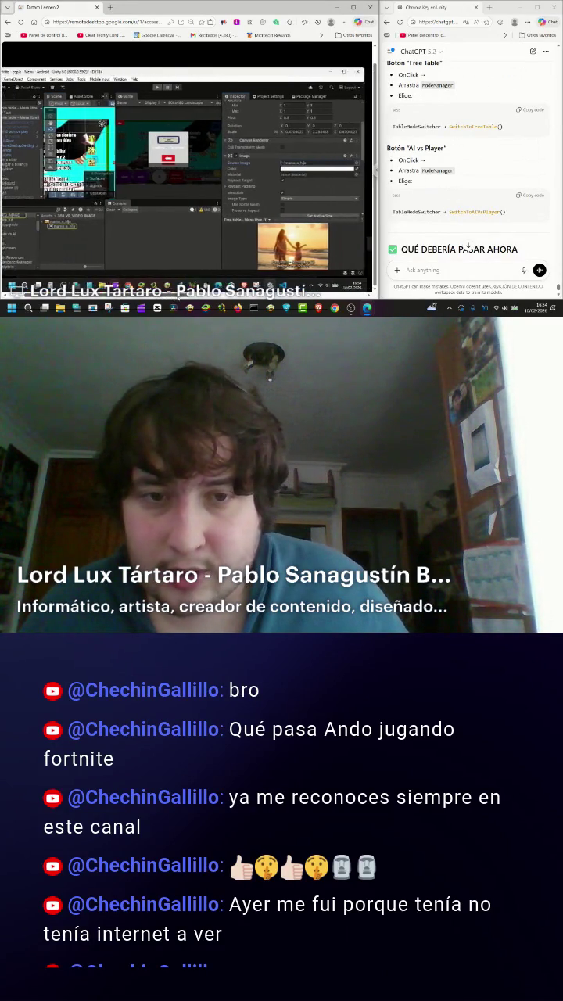
click(297, 165)
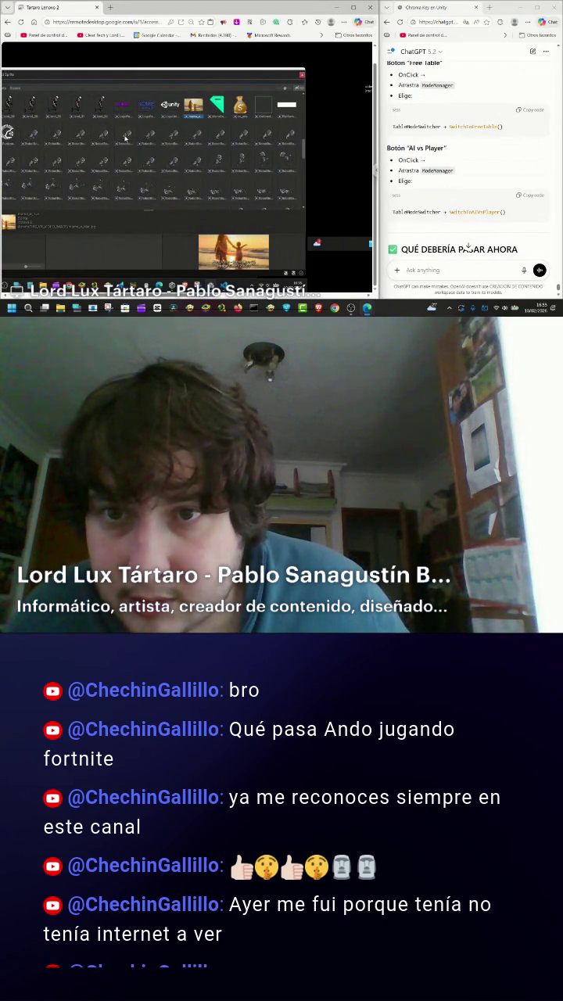
scroll(123, 139, down, 1)
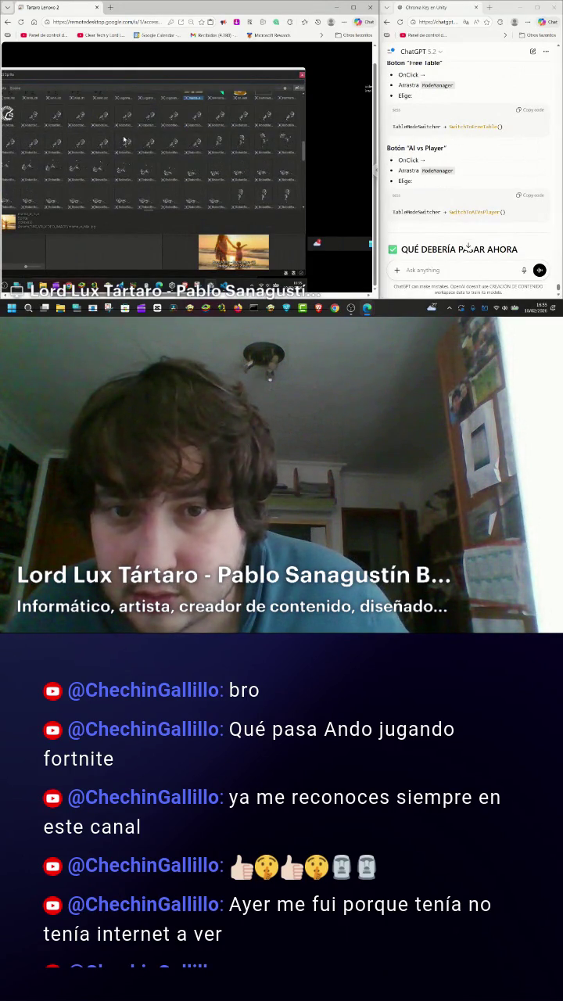
scroll(123, 139, down, 2)
scroll(122, 141, down, 2)
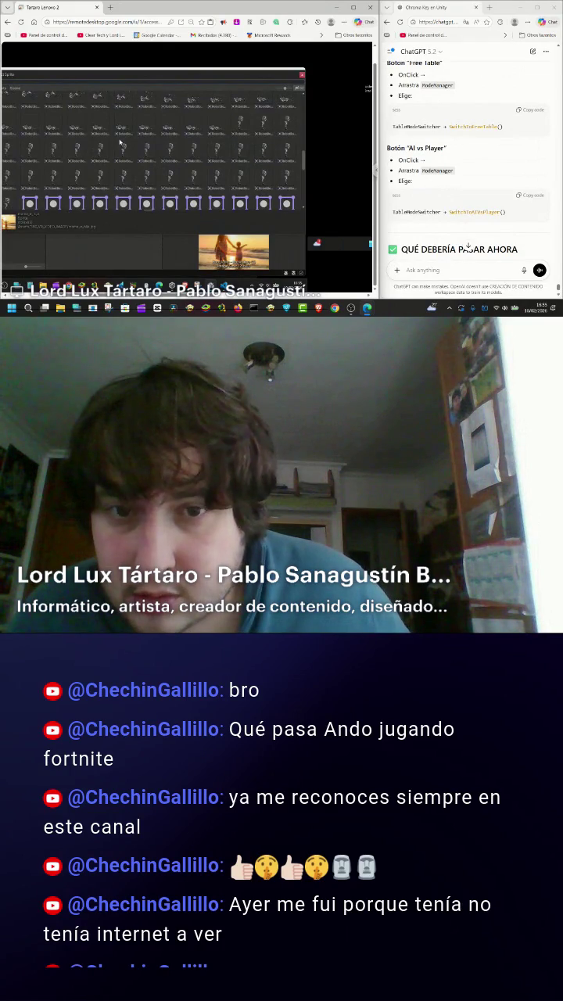
scroll(118, 149, down, 3)
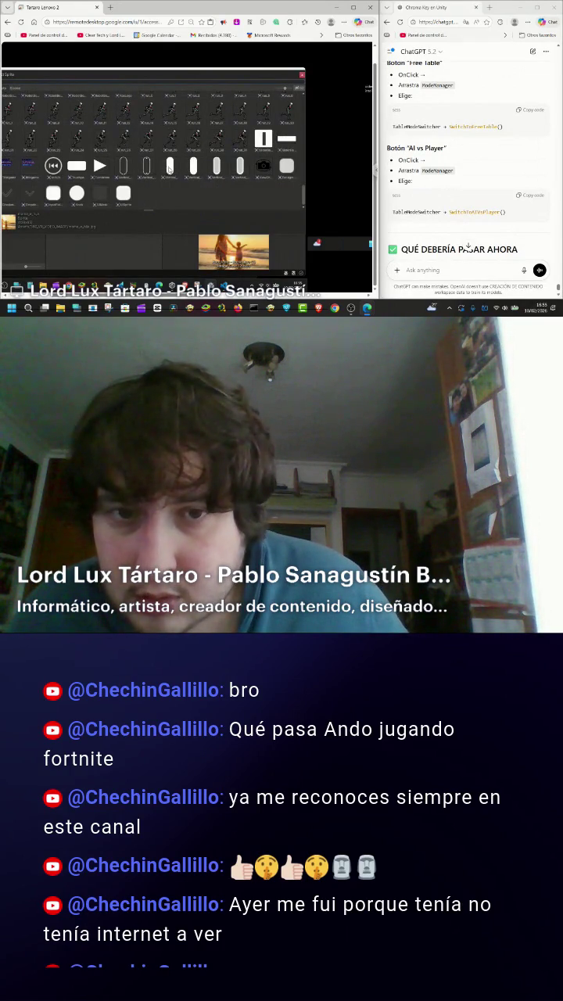
scroll(169, 169, up, 6)
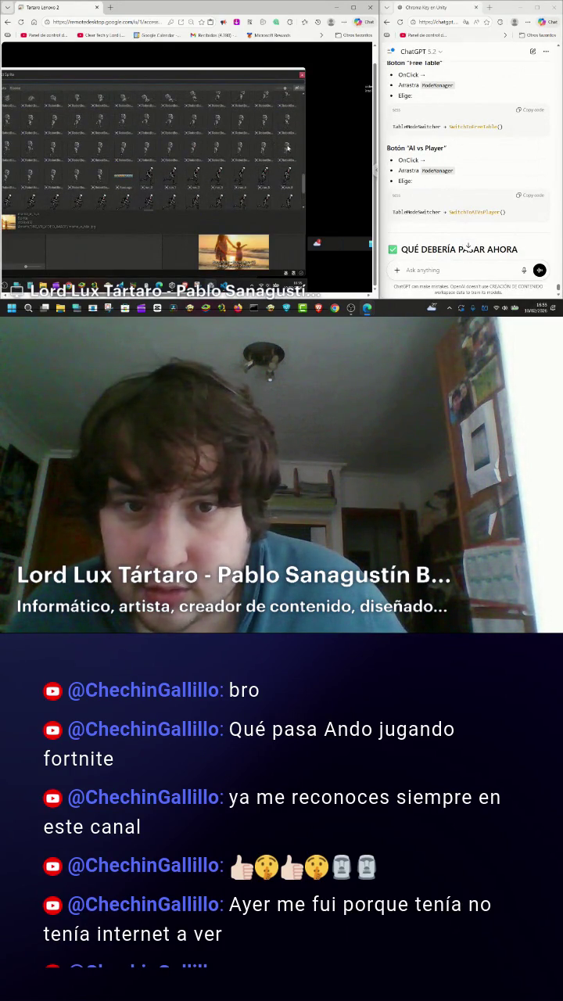
scroll(287, 149, up, 2)
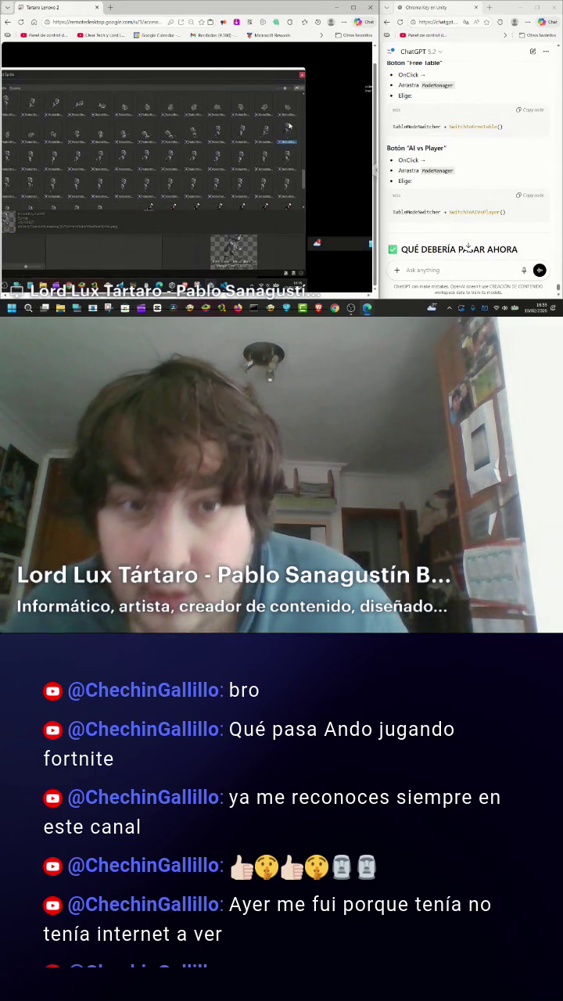
- Keep the stick-figure sprite and tint the copied button's image red
click(301, 75)
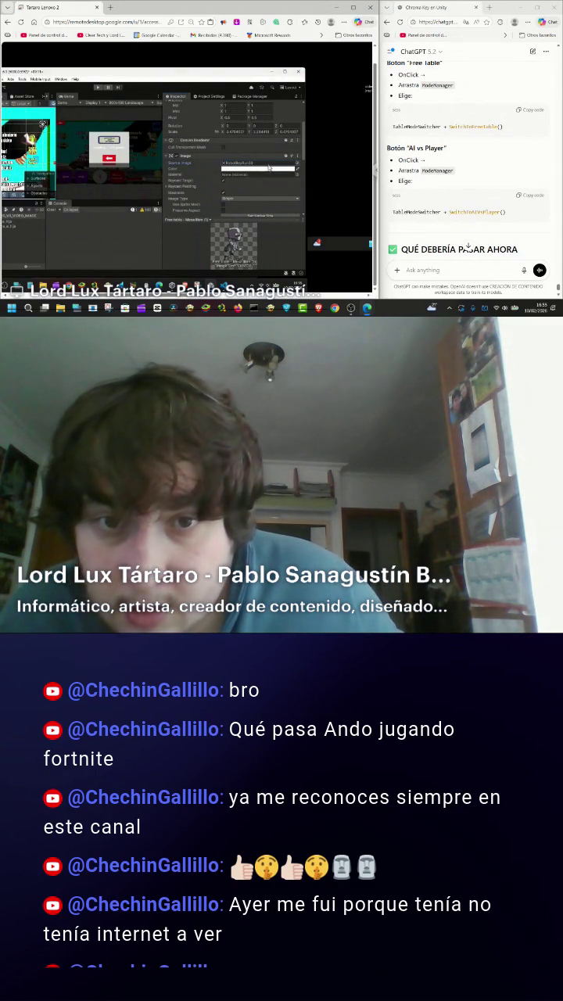
click(254, 170)
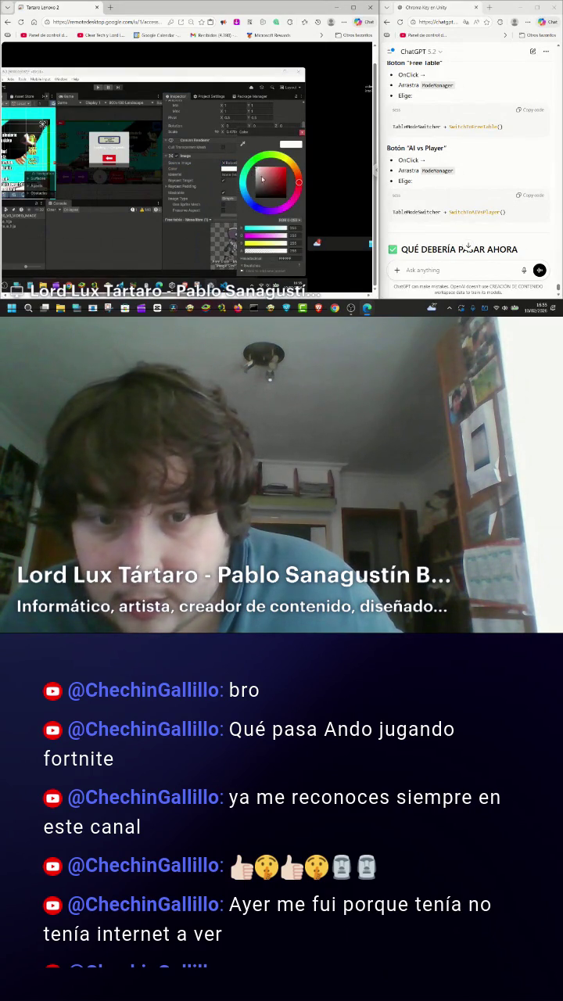
mouse_move(266, 183)
mouse_down()
mouse_move(310, 149)
mouse_move(249, 161)
mouse_move(272, 182)
mouse_up()
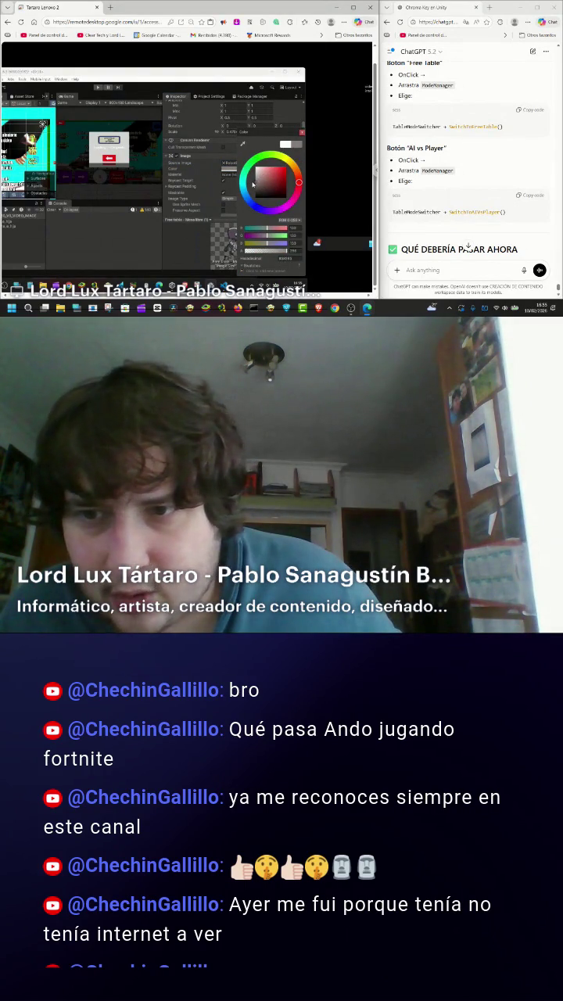
click(302, 134)
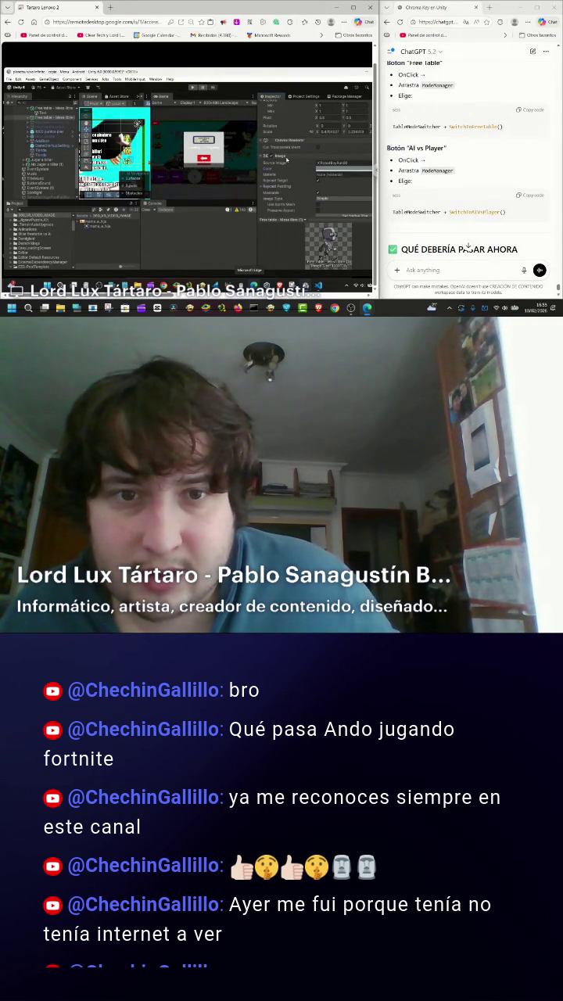
- Collapse the Image component and rename the duplicated button 'AI VS Player - IA VS Jugador'
click(286, 159)
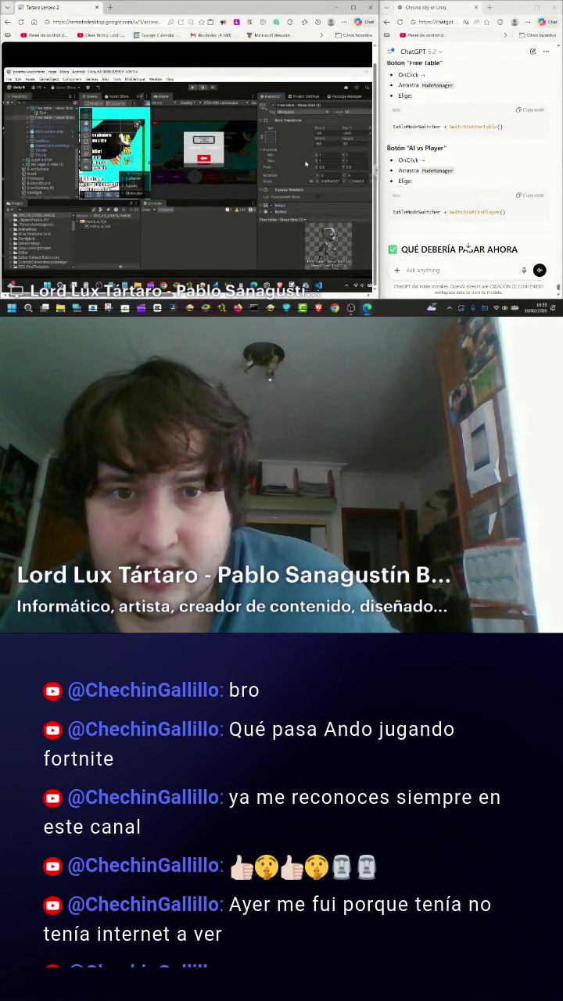
click(303, 105)
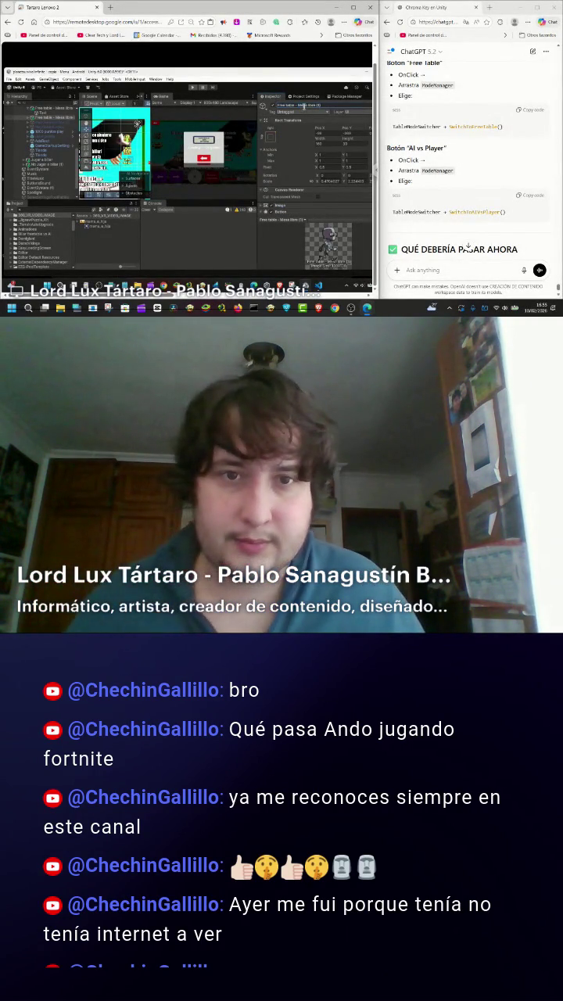
text(AI vs Player - IA VS Jugador)
key(Return)
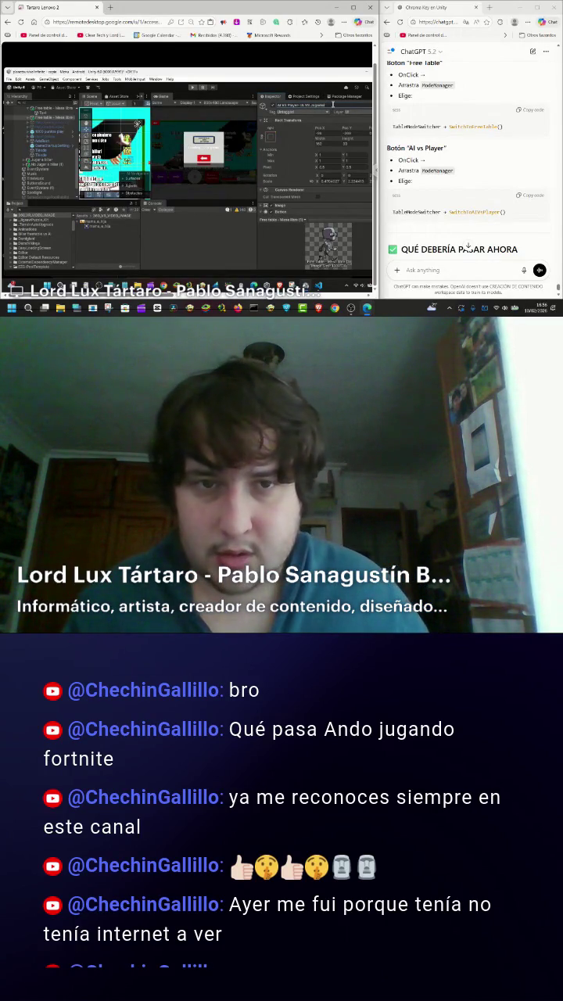
click(46, 181)
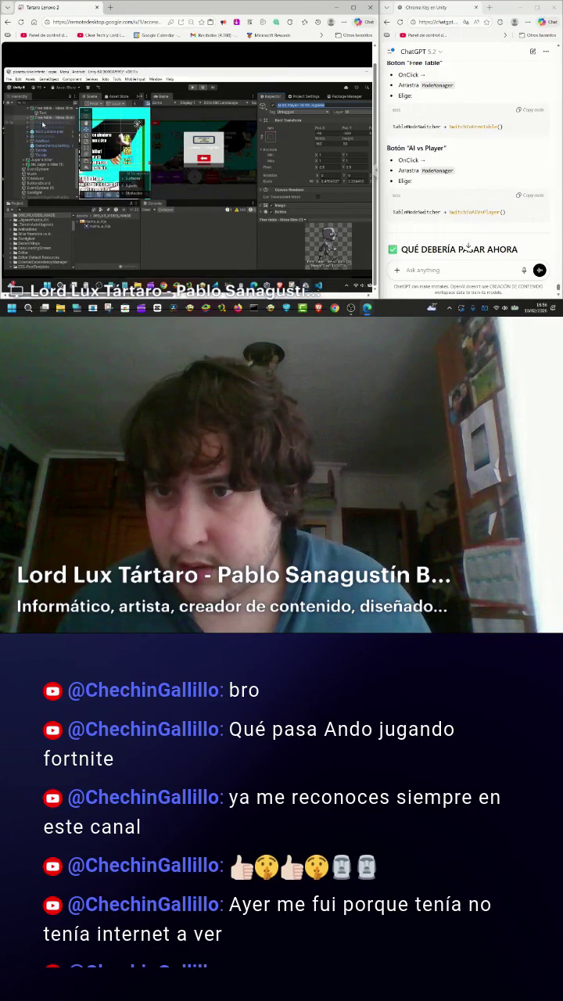
key(Return)
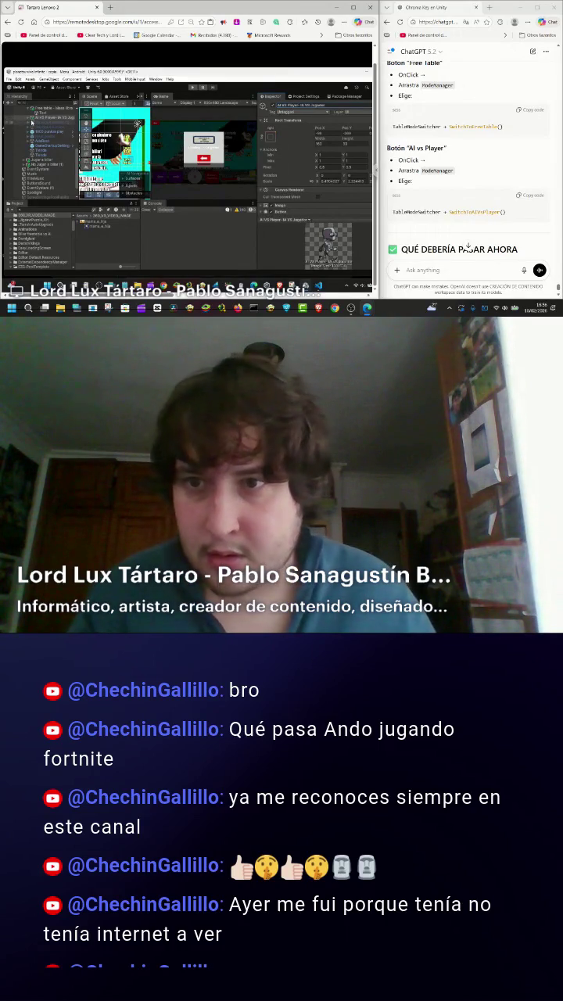
click(40, 122)
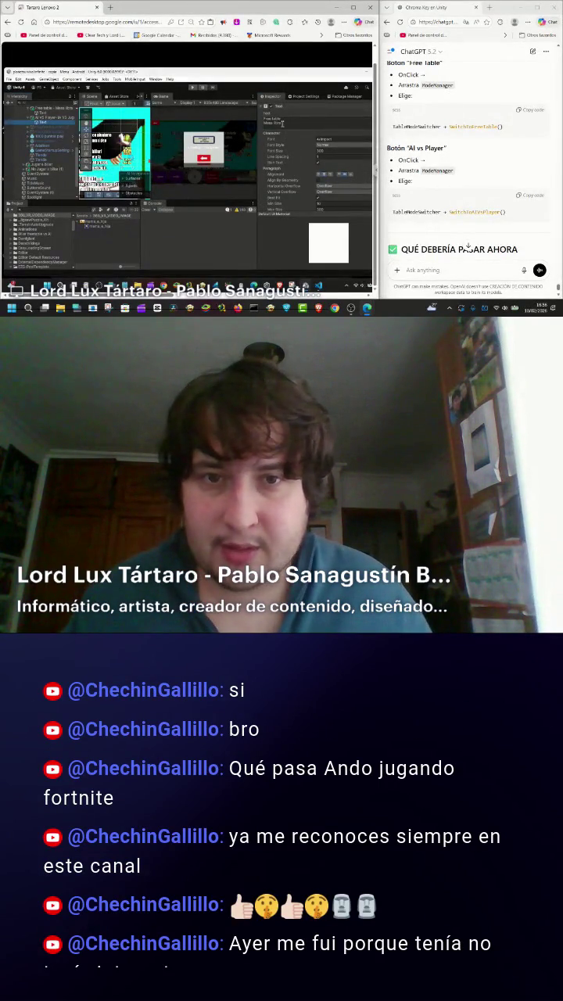
- Paste 'AI VS Player - IA VS Jugador' into the button's Text label
click(282, 123)
key(ctrl+v)
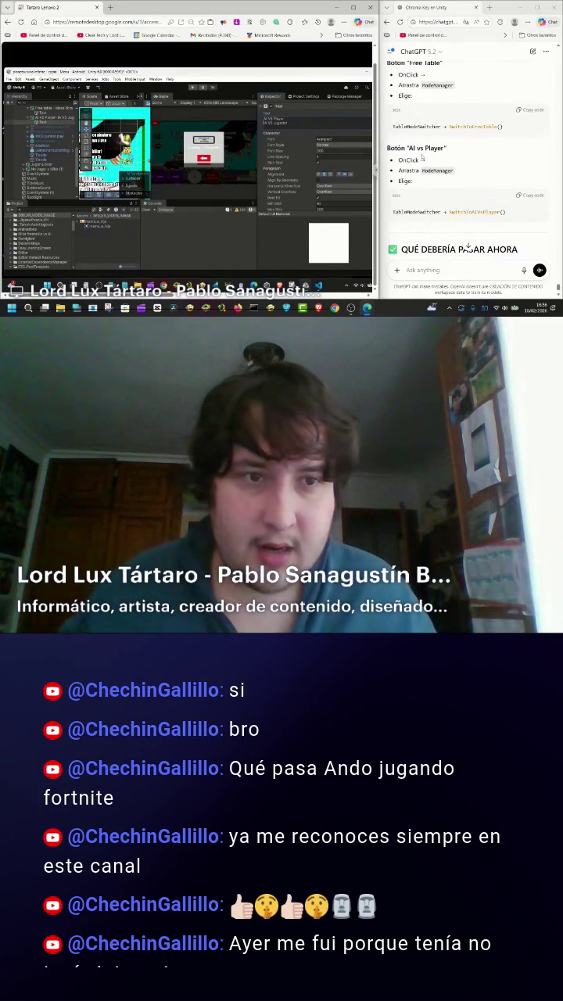
scroll(420, 157, down, 2)
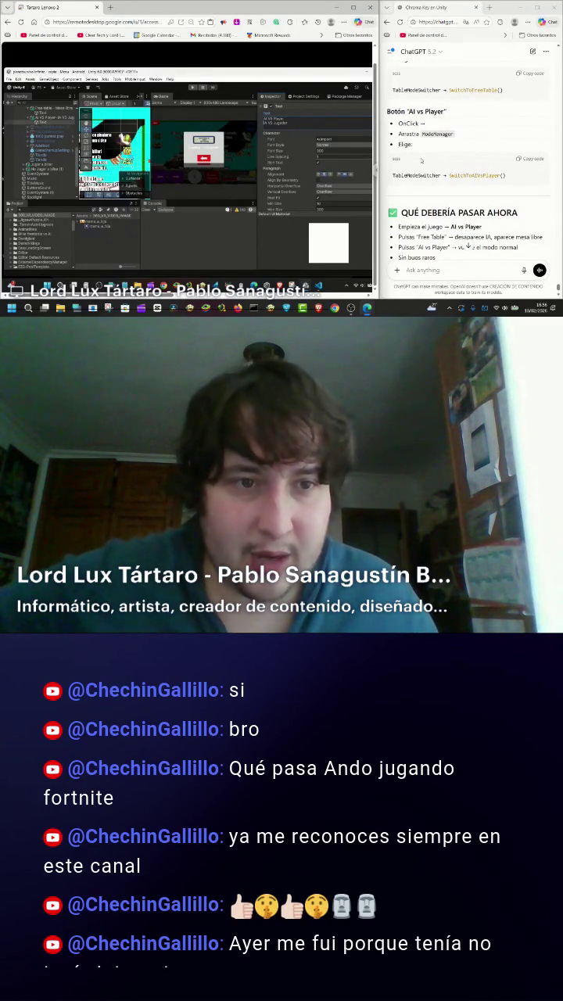
scroll(395, 163, down, 2)
scroll(295, 169, down, 4)
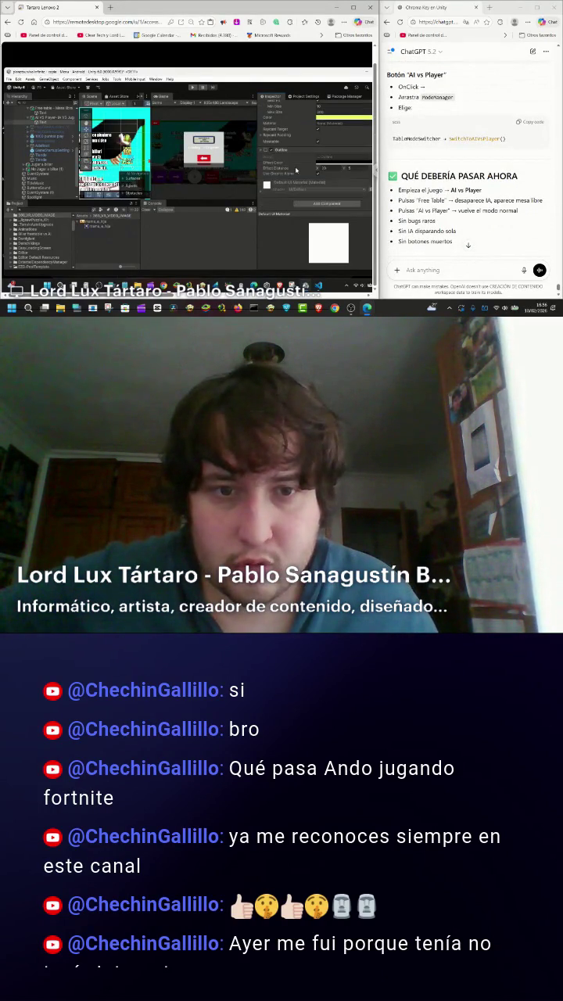
- Select the AI vs Player button and scroll the Inspector to its On Click events
scroll(291, 176, up, 5)
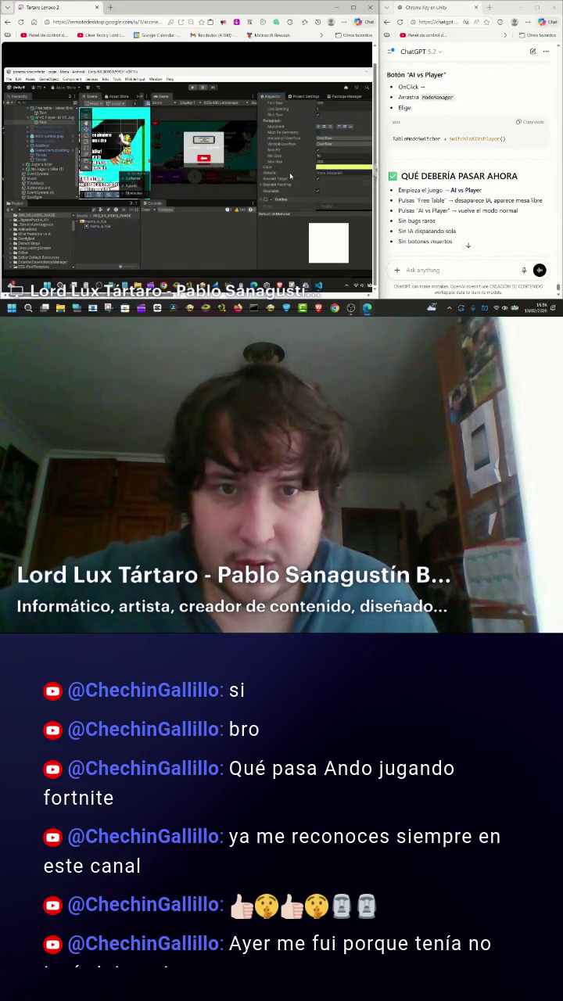
scroll(290, 175, down, 5)
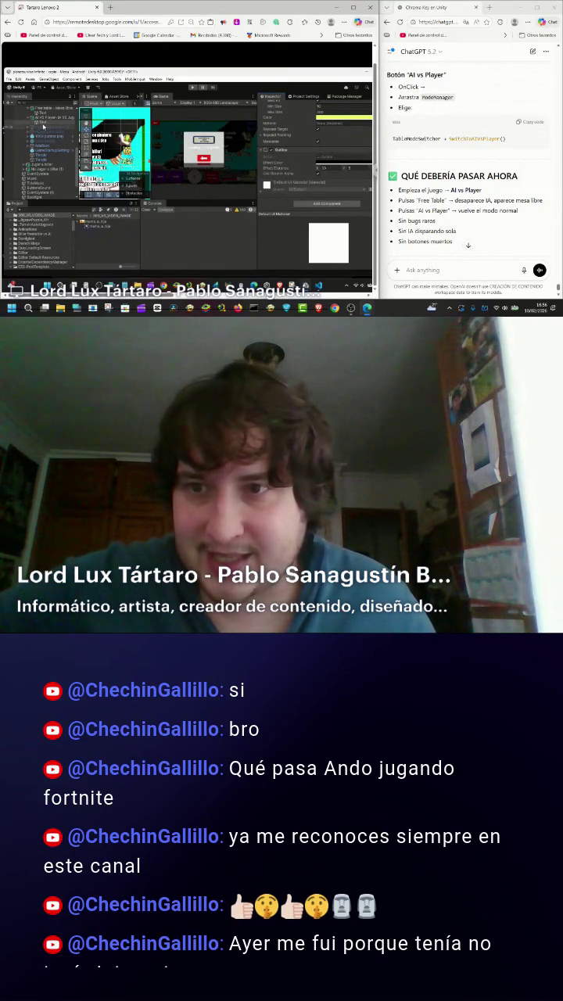
scroll(299, 160, up, 5)
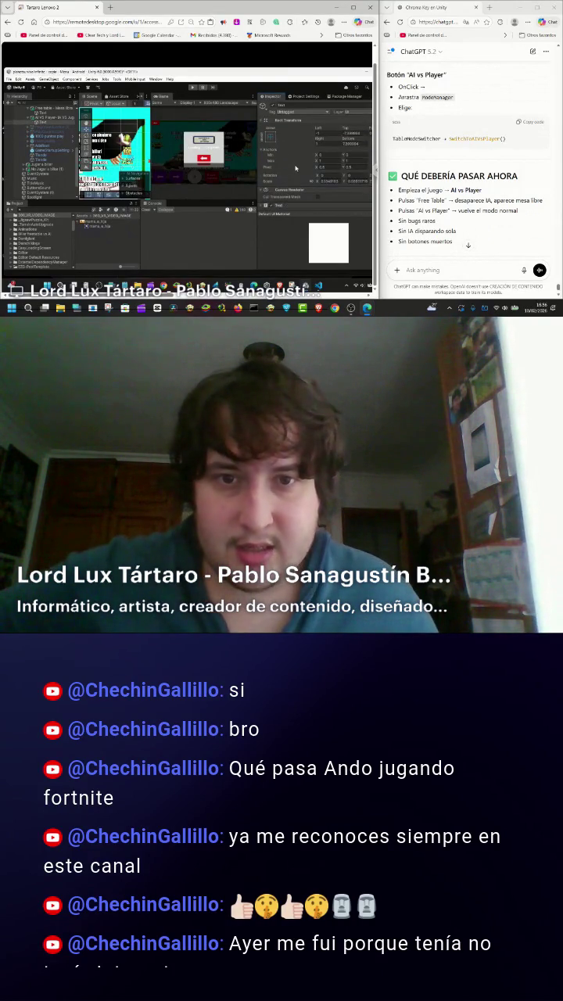
scroll(296, 168, up, 5)
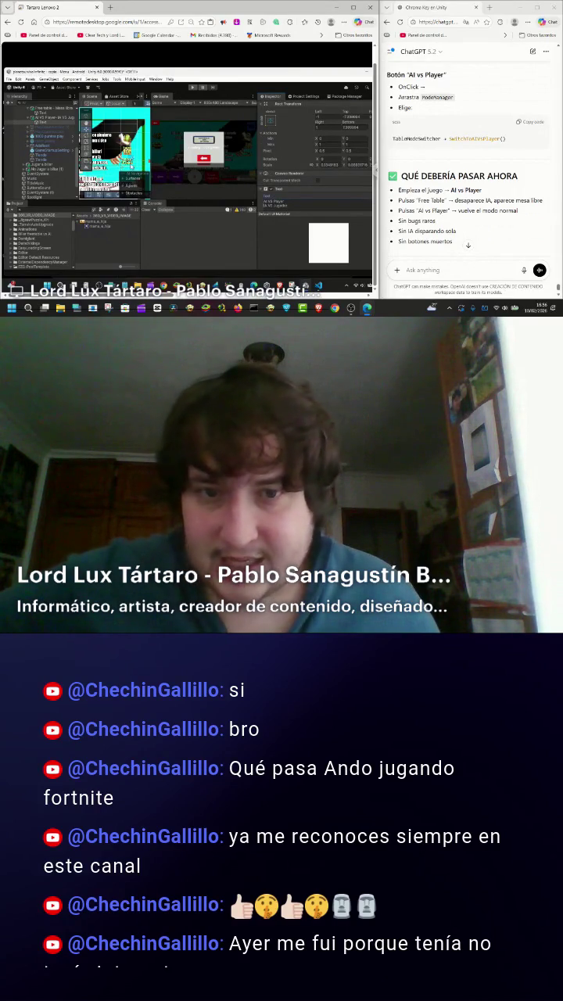
click(43, 123)
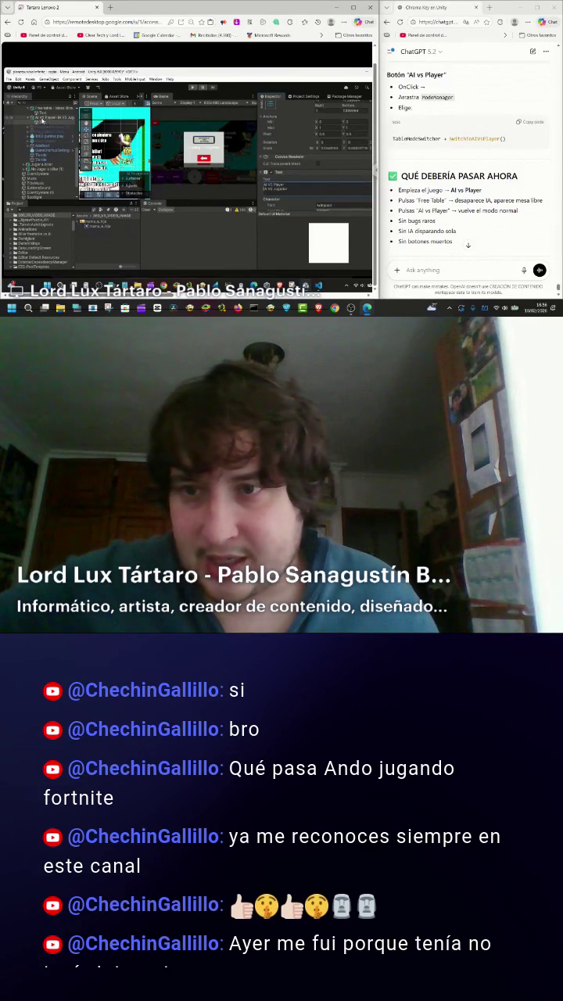
scroll(306, 148, down, 10)
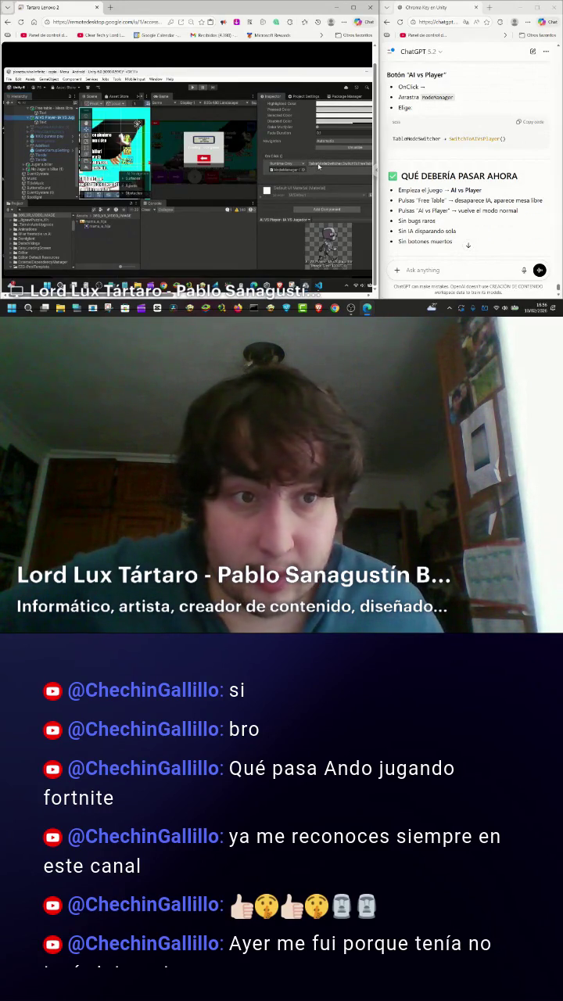
- Set the button's On Click function to TableModeSwitcher > SwitchToAIVsPlayer()
click(318, 165)
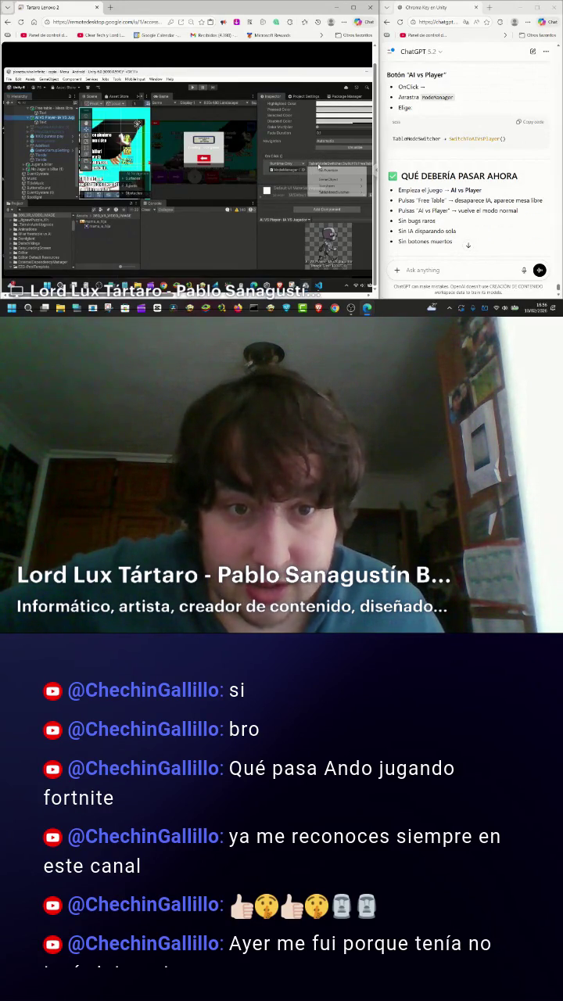
mouse_move(330, 193)
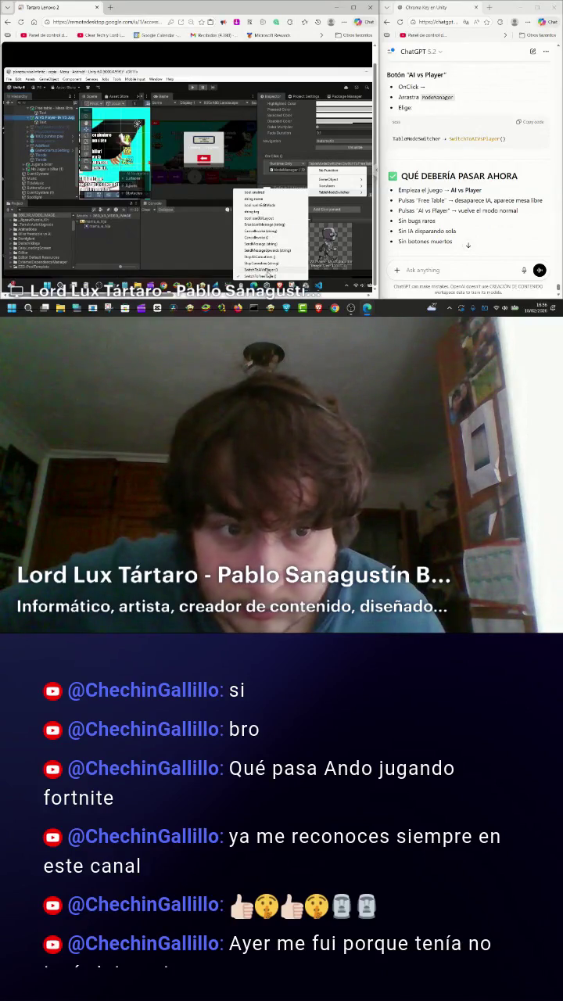
click(267, 269)
scroll(414, 207, down, 2)
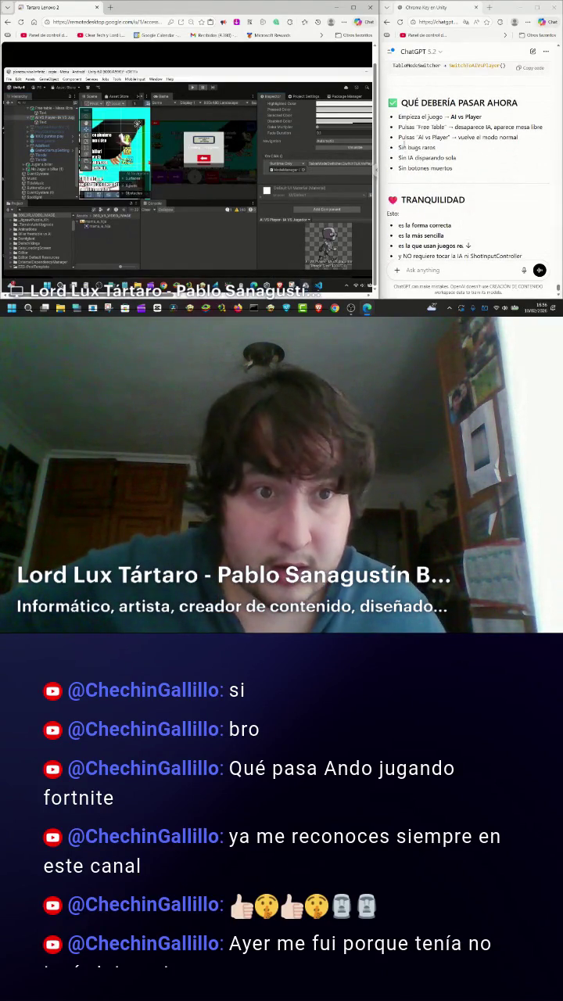
mouse_move(398, 117)
mouse_down()
mouse_move(486, 117)
mouse_move(500, 128)
mouse_move(544, 130)
mouse_move(518, 139)
mouse_move(518, 156)
mouse_up()
scroll(488, 171, down, 3)
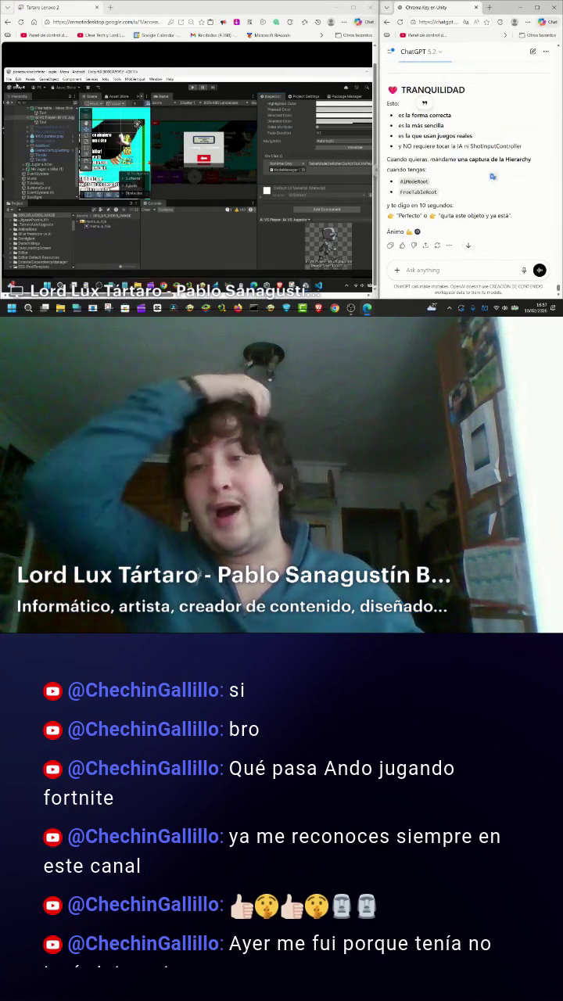
- Save the scene with File > Save and enter Play mode
click(9, 79)
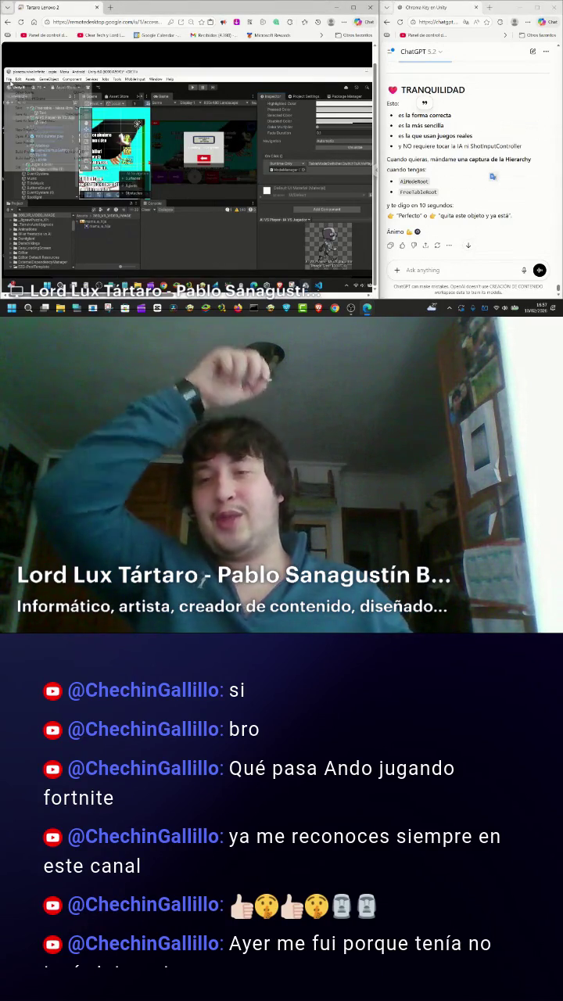
click(17, 111)
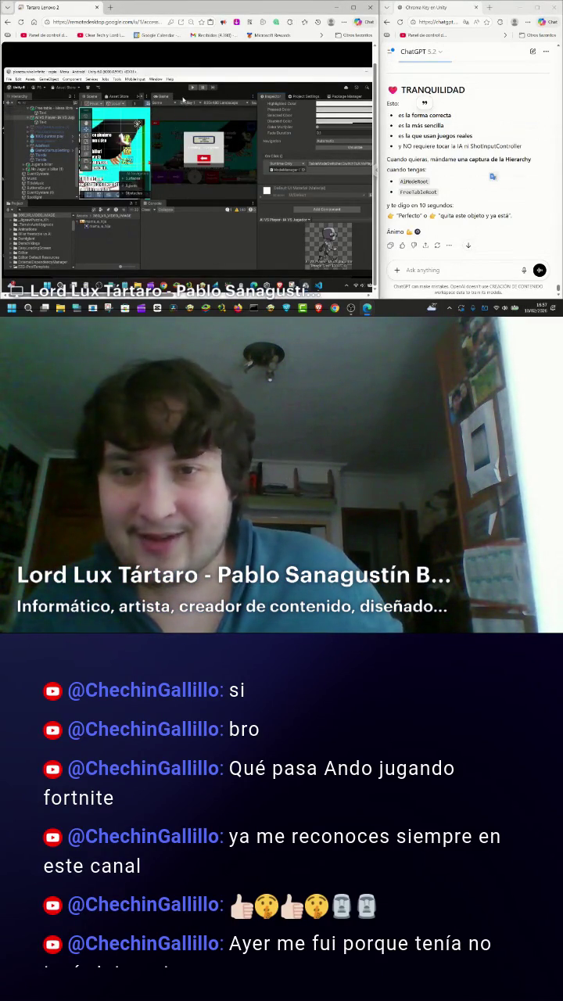
click(194, 90)
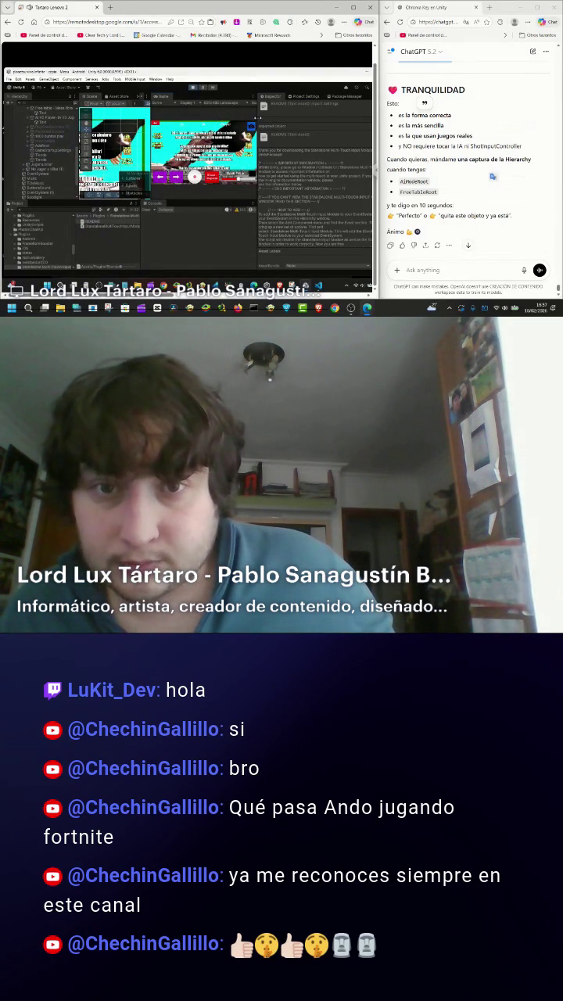
- Drag the divider between the Game view and Inspector rightward to widen the Game view
drag(268, 116, 331, 122)
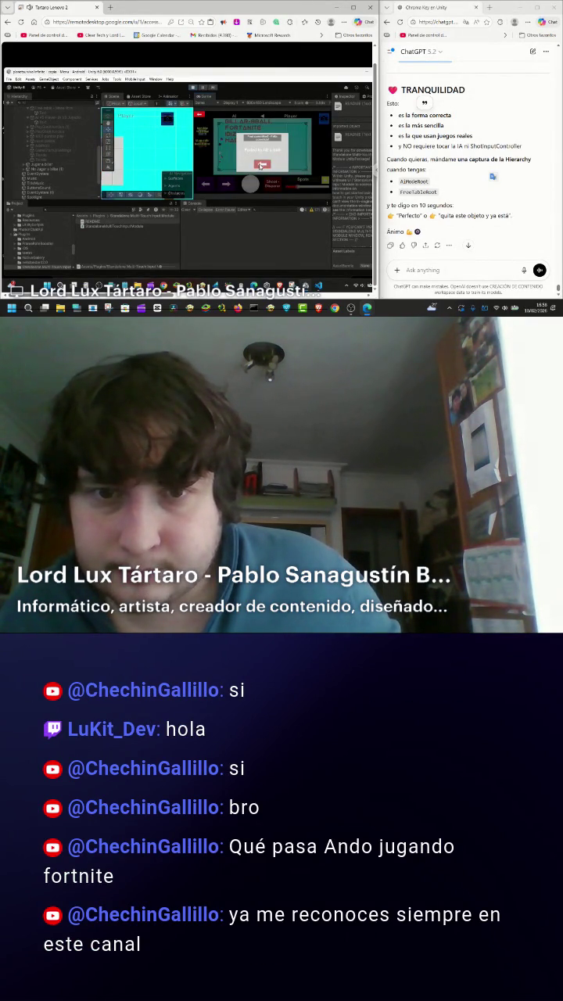
- Dismiss the popups, try the Free Ball mode, and go back to the title menu
click(261, 166)
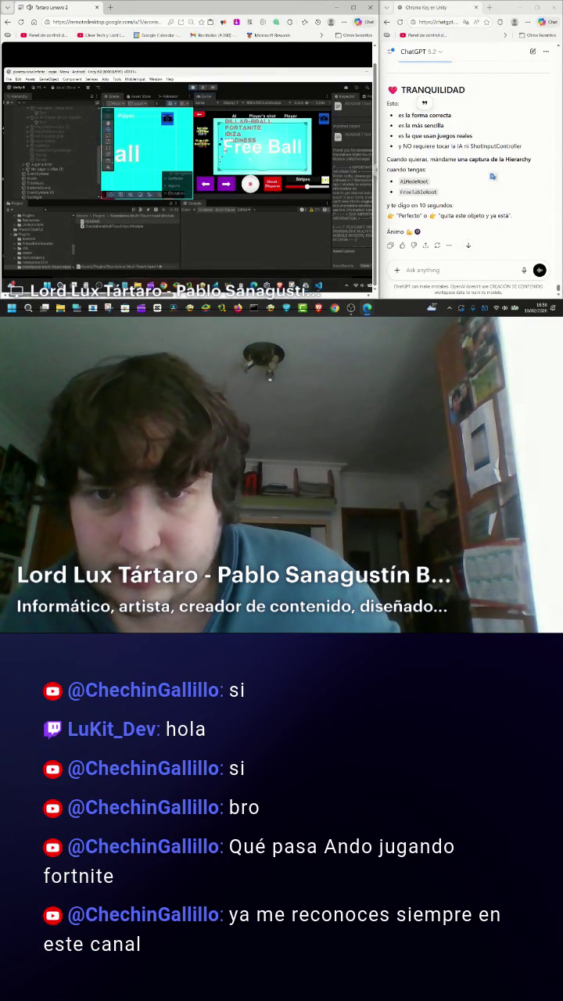
click(201, 116)
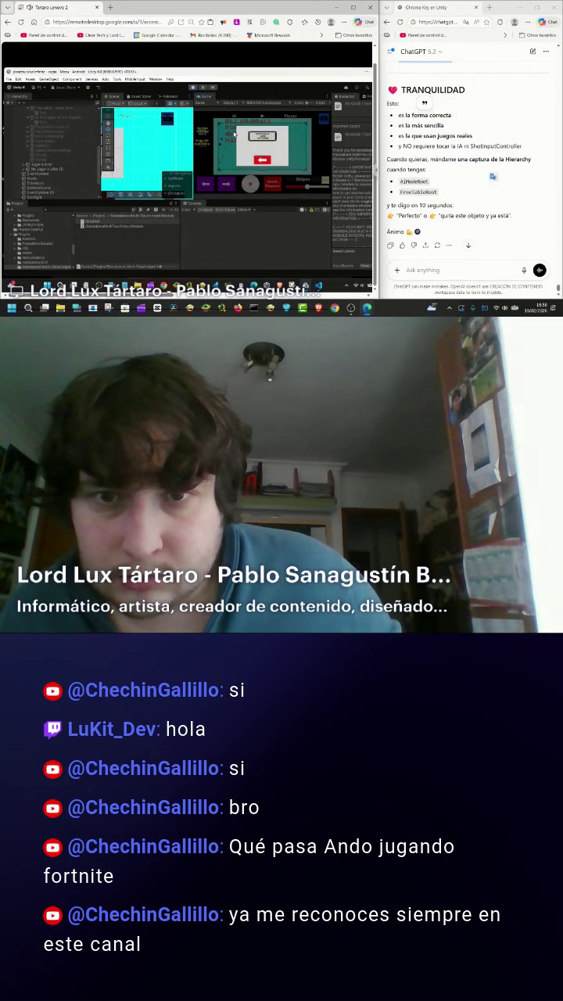
click(202, 119)
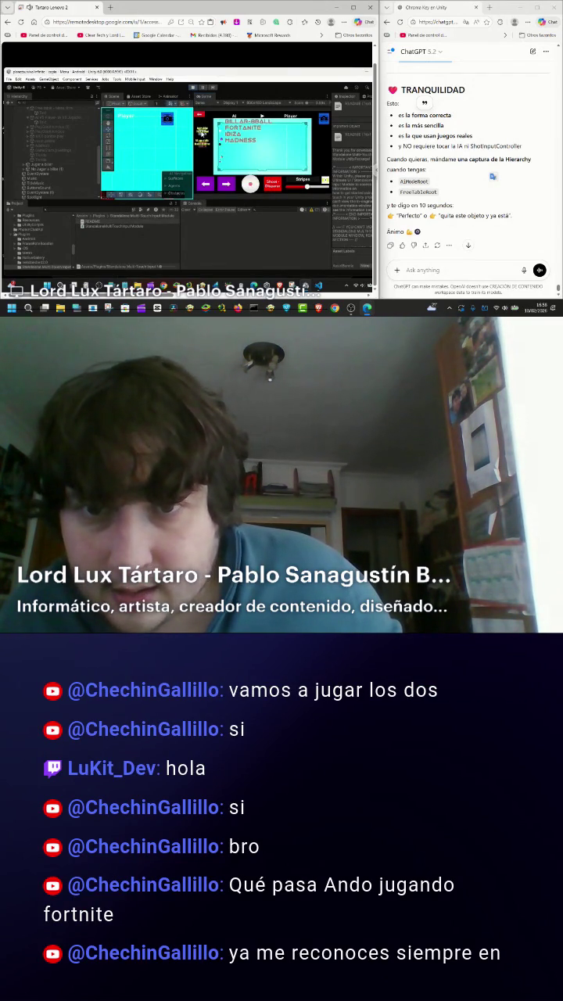
click(202, 145)
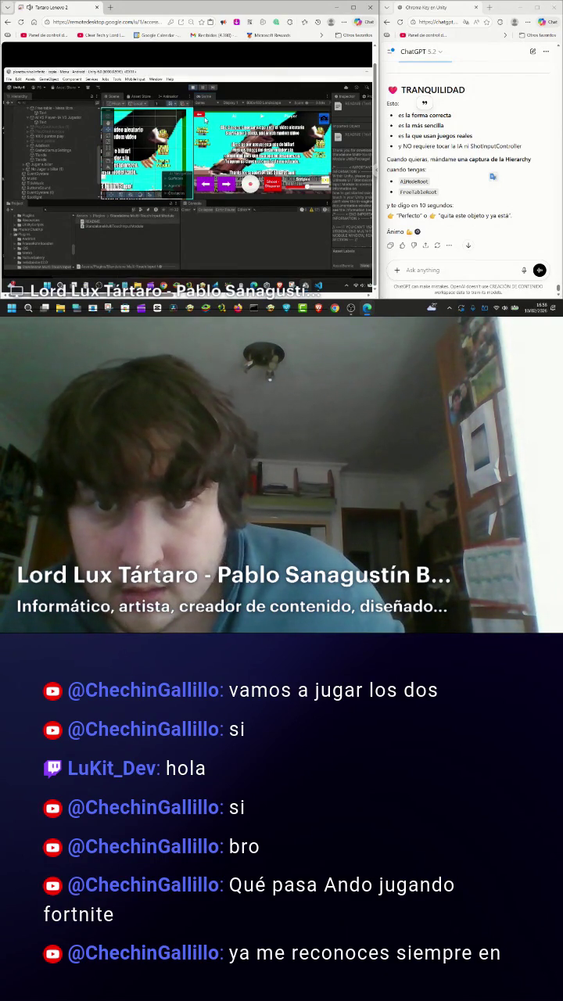
click(201, 121)
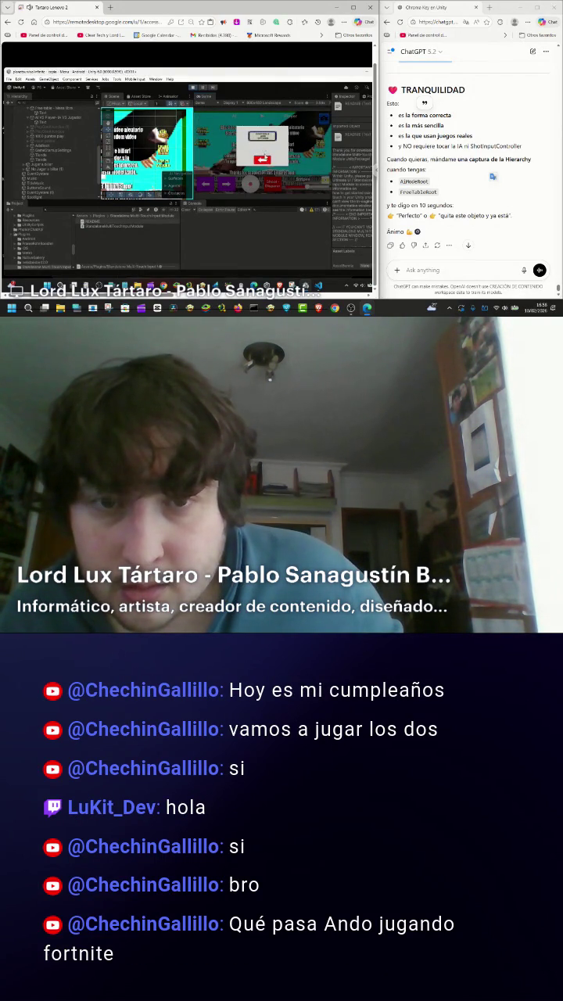
click(266, 160)
click(233, 151)
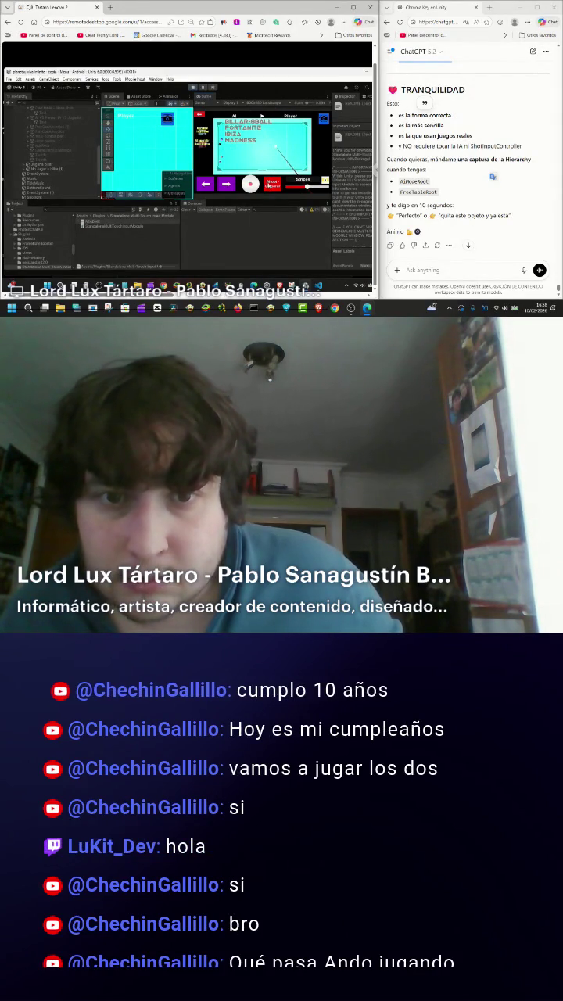
- Expand the Free Table objects, select its CueBall in the Inspector, and restore the editor window
click(272, 190)
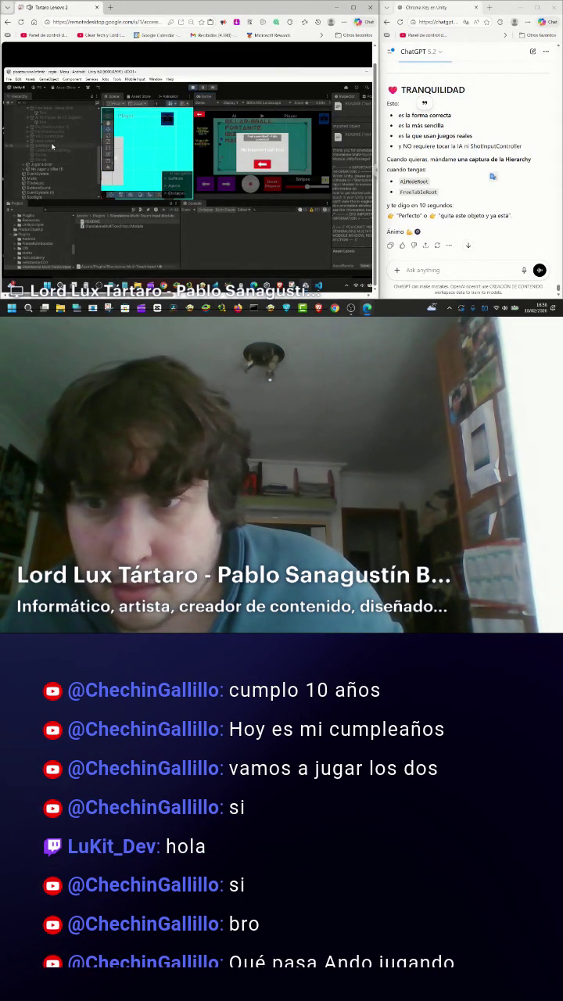
scroll(51, 146, down, 3)
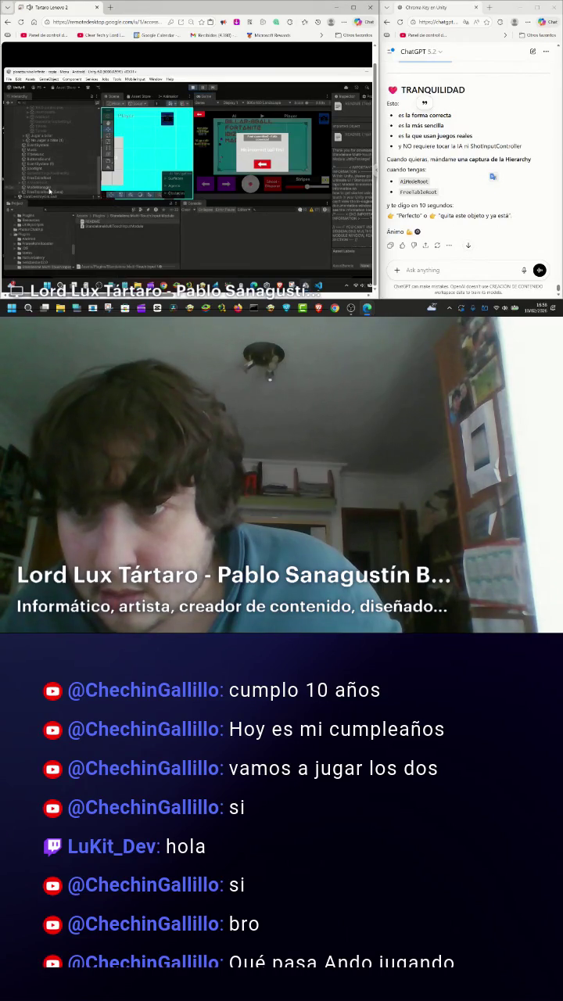
click(17, 193)
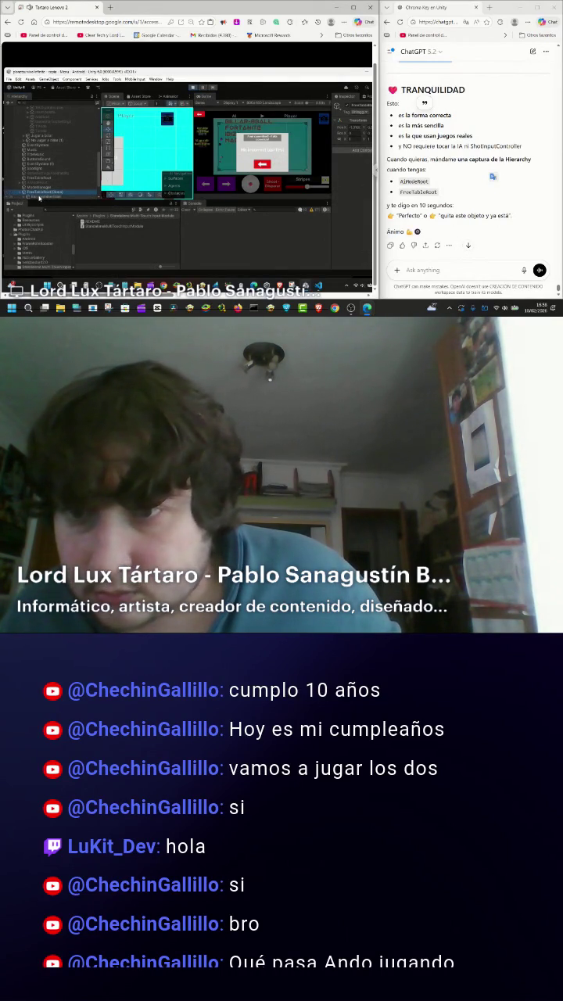
scroll(41, 197, down, 3)
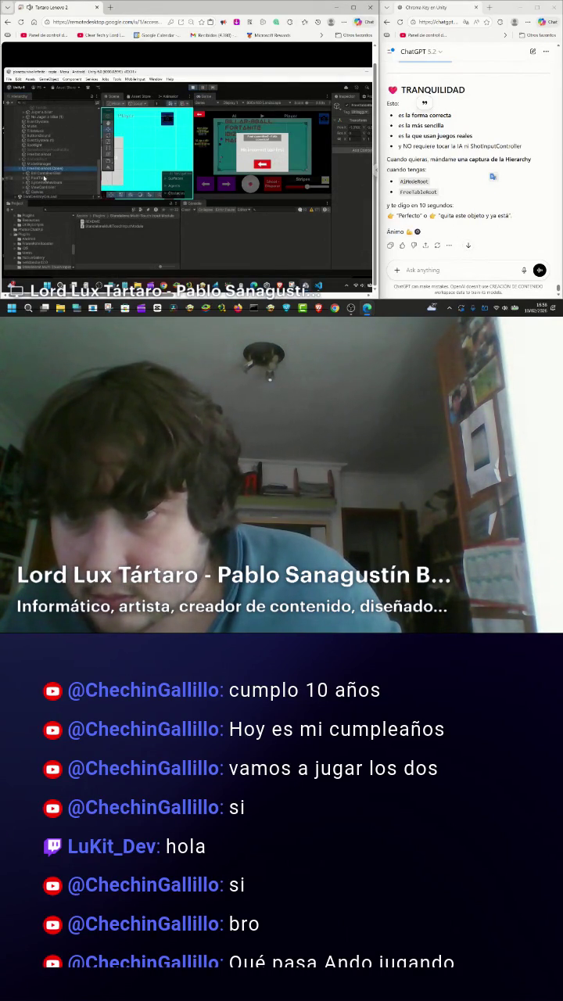
click(25, 173)
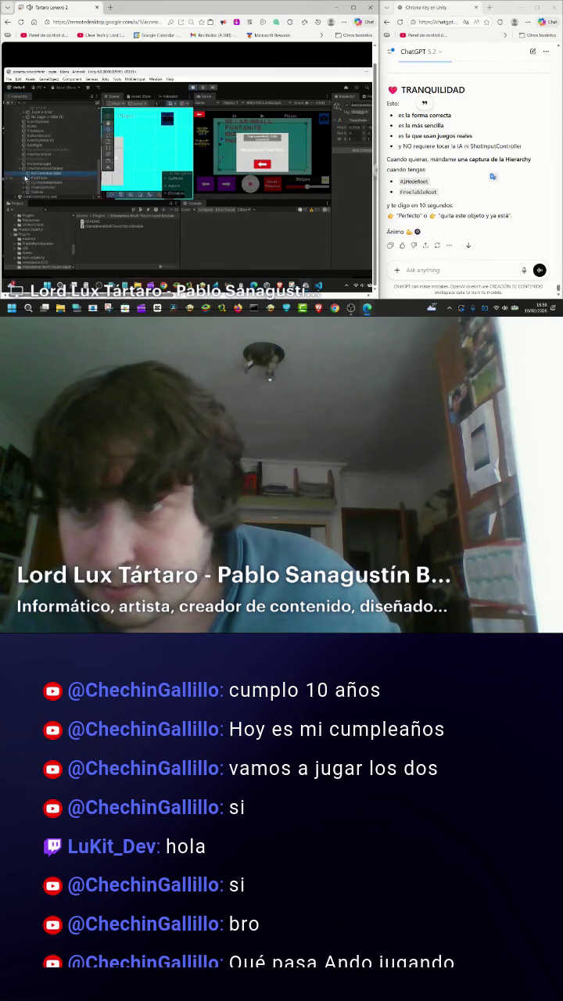
click(24, 174)
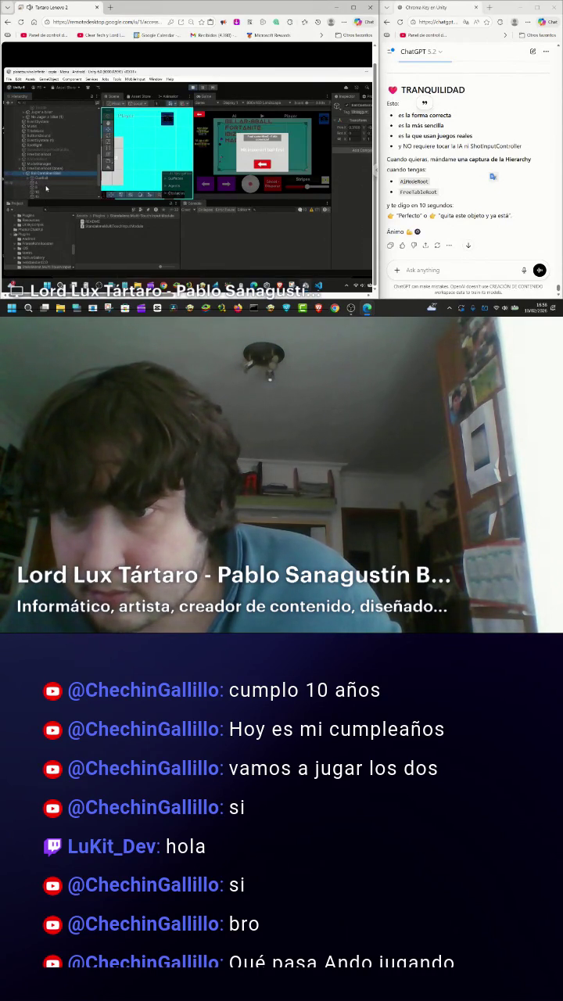
scroll(45, 196, down, 2)
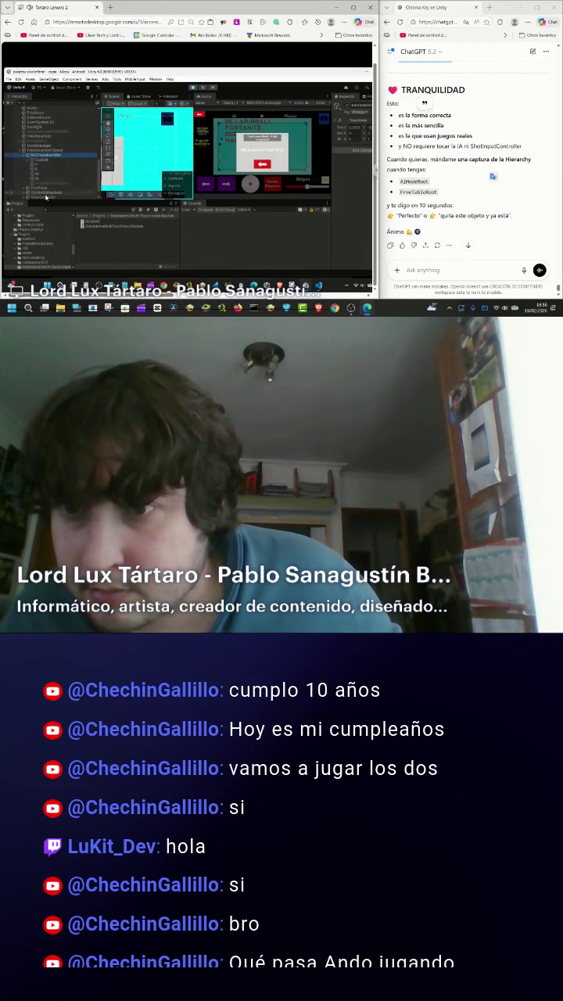
click(35, 160)
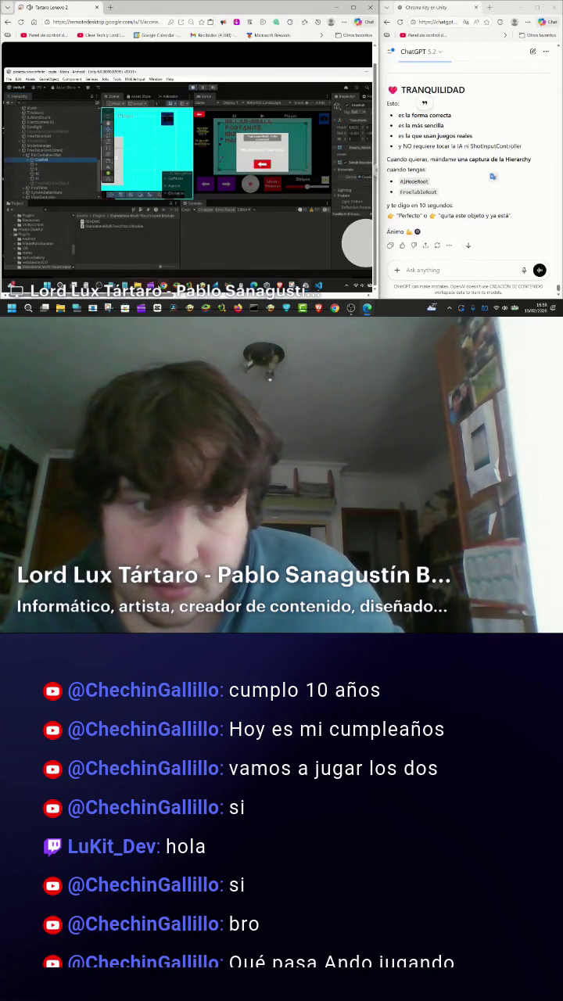
key(super+Down)
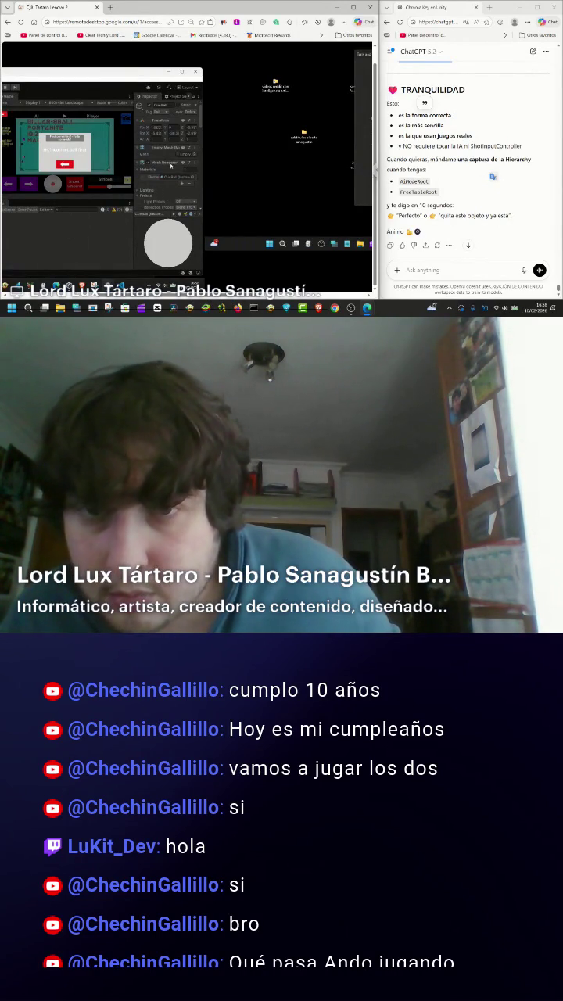
- Type 'claro hay que quitar componentes a freetable de cue ball no?' into ChatGPT's message box
drag(201, 126, 201, 201)
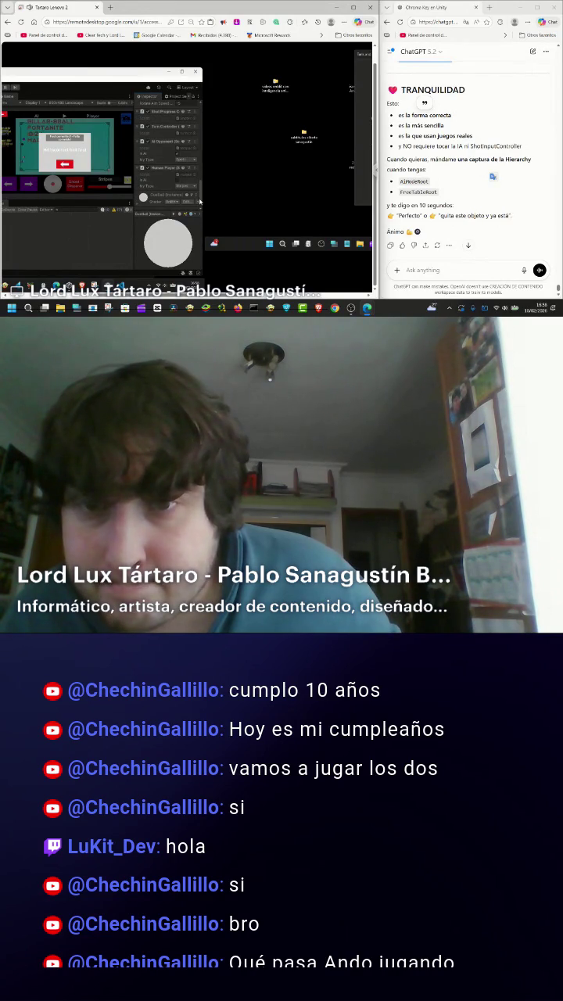
drag(200, 202, 198, 204)
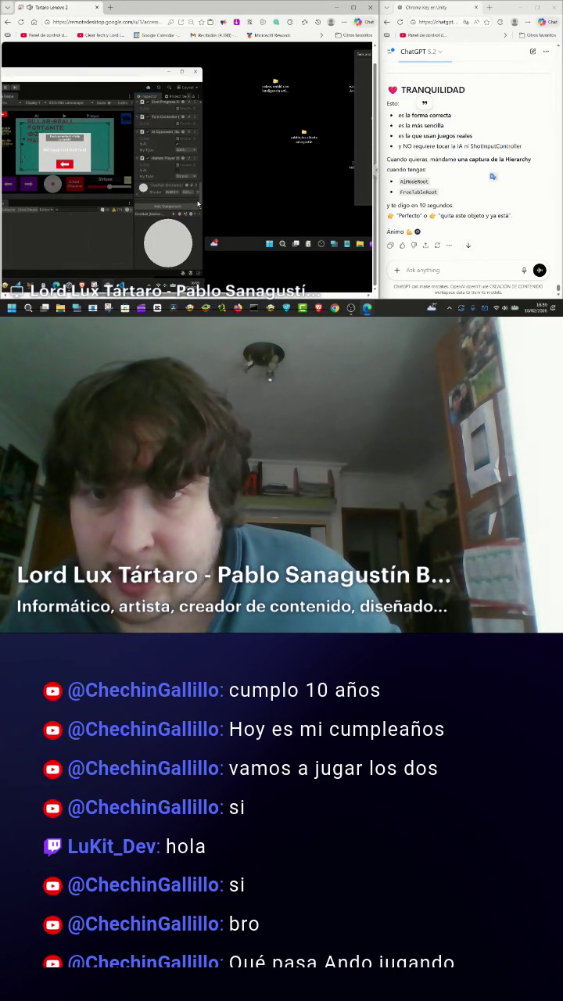
click(423, 270)
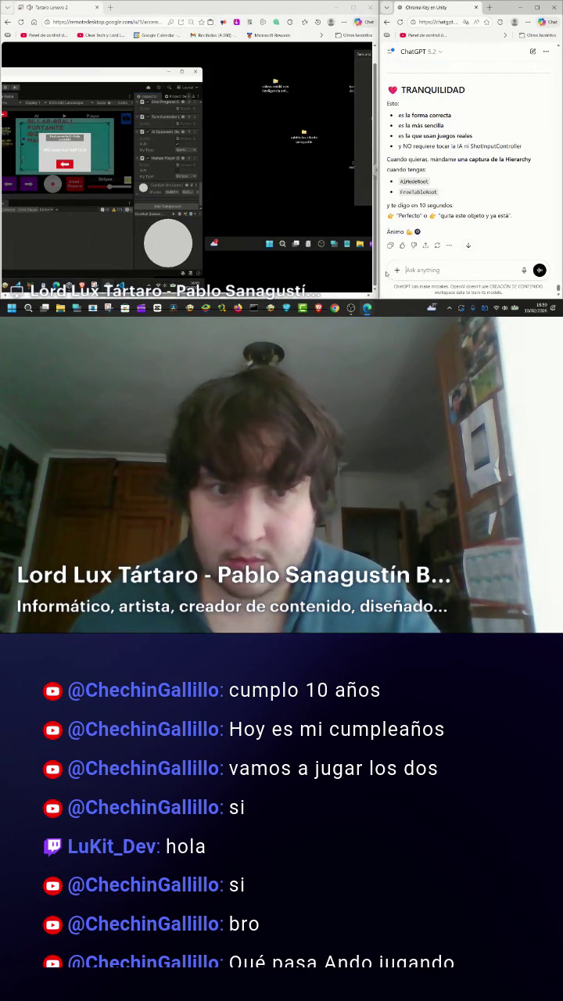
text(claro hay q)
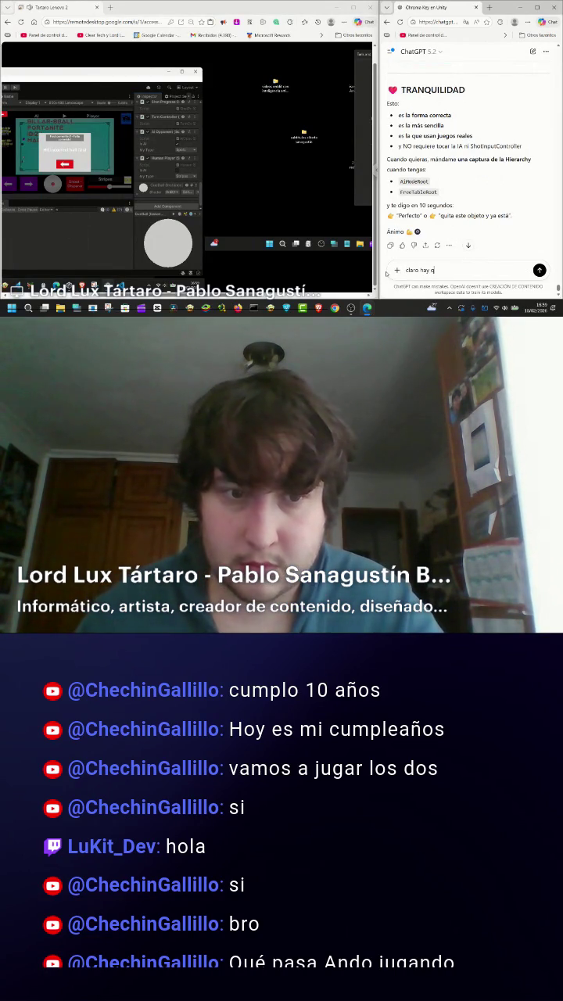
text(ue quitar co)
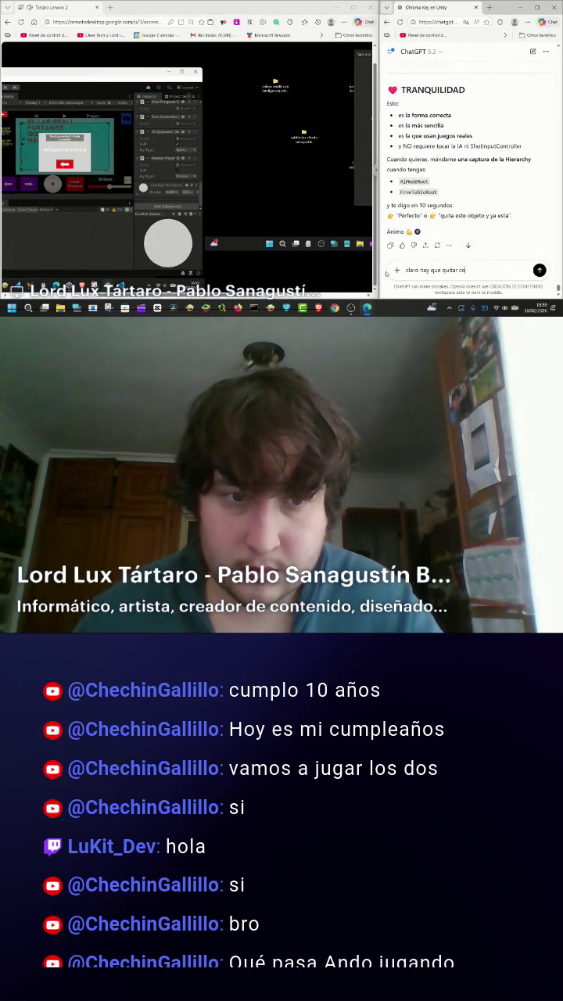
text(mponentes a fr)
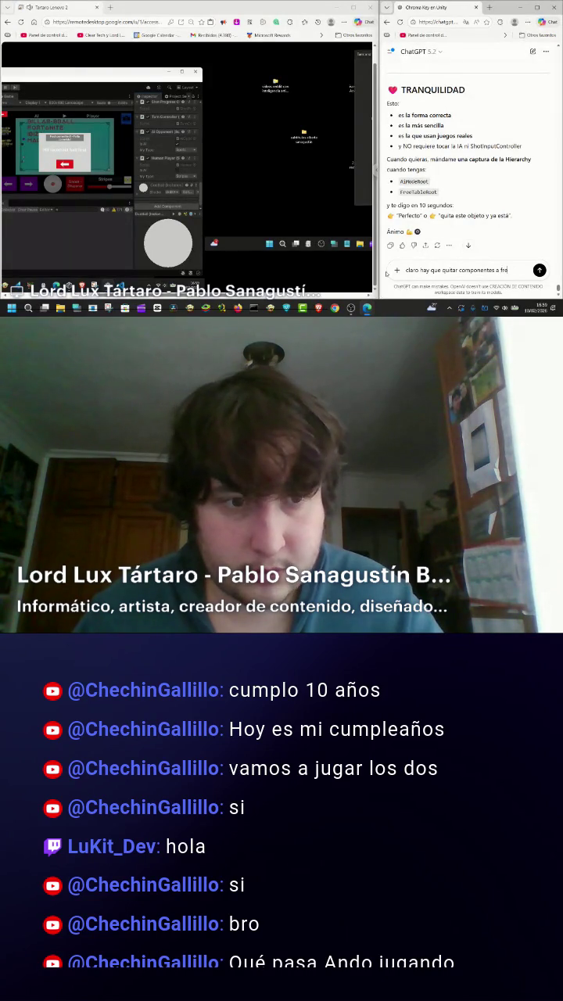
text(etable d)
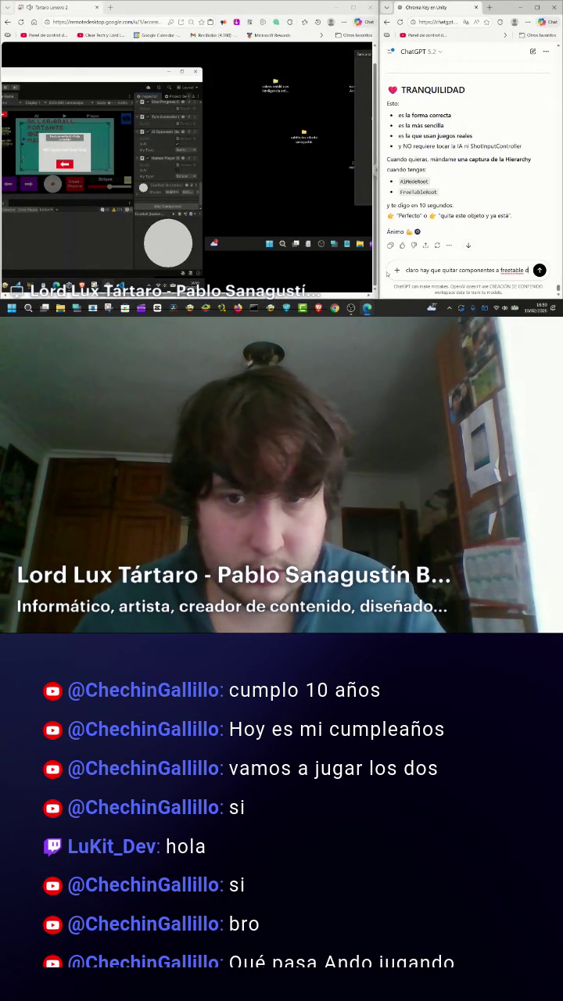
text(etable de cue ball)
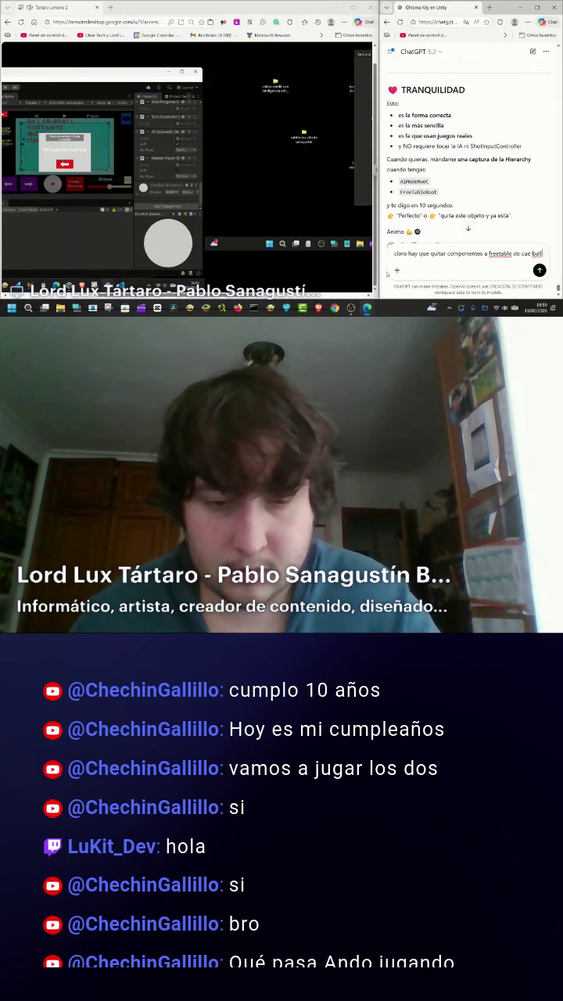
text( no?)
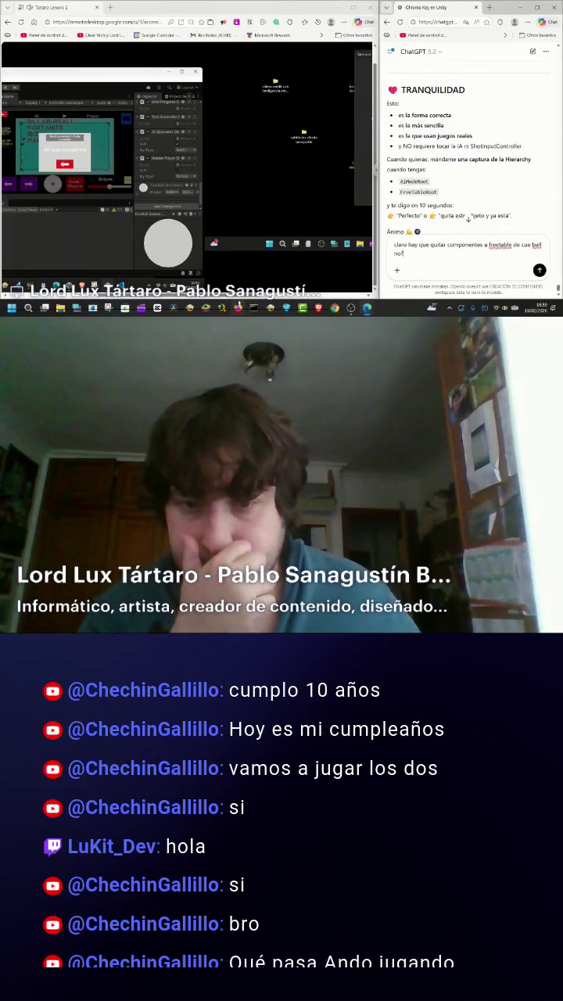
- Snip the Unity editor area and paste the screenshot into the message
click(232, 298)
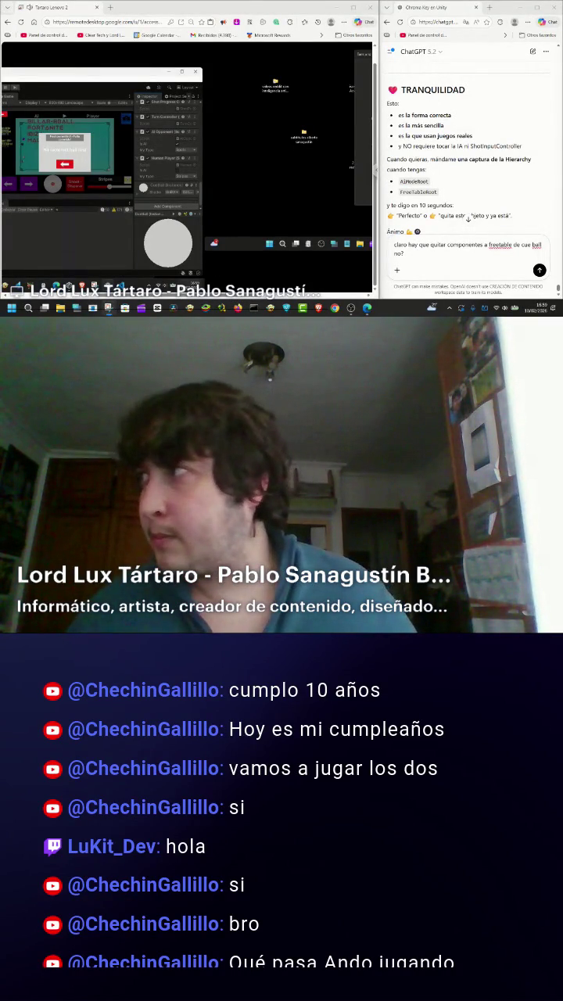
key(super+shift+s)
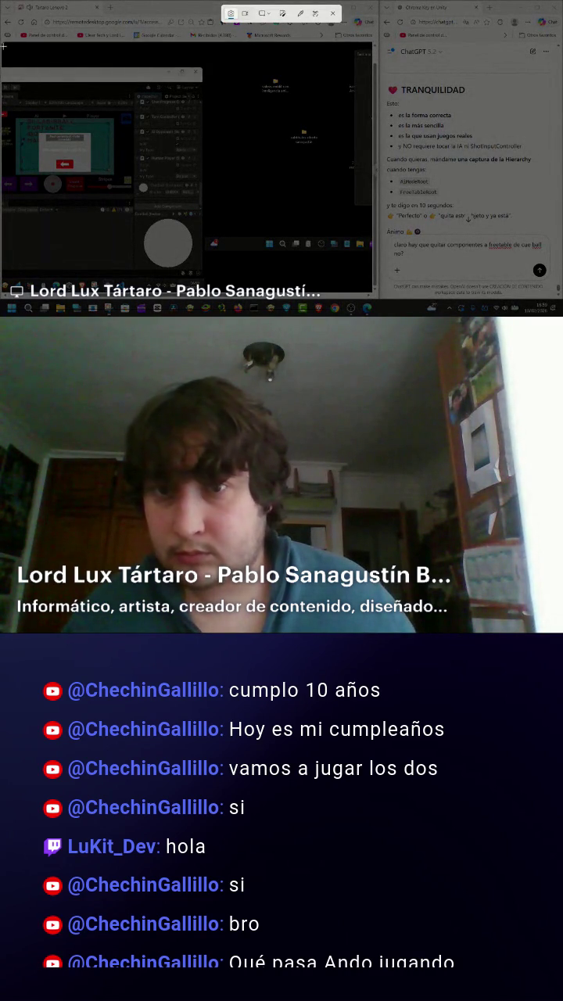
mouse_move(3, 45)
mouse_down()
mouse_move(205, 268)
mouse_move(258, 294)
mouse_move(248, 295)
mouse_up()
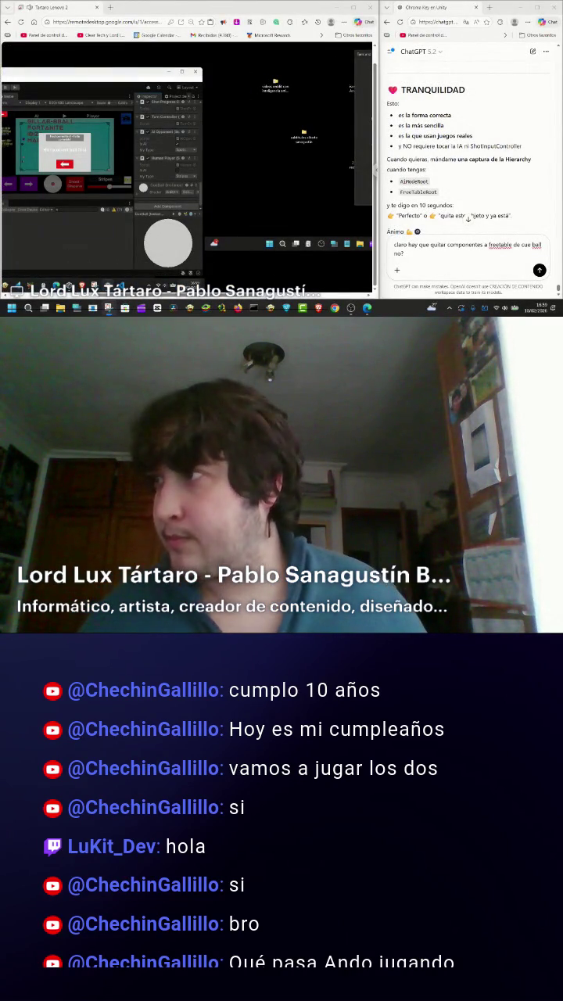
click(403, 259)
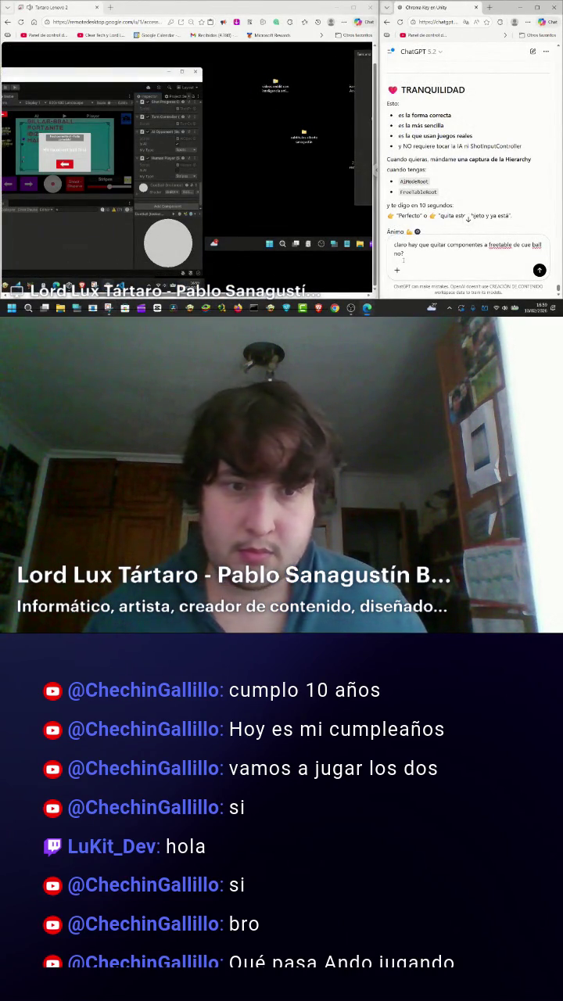
key(ctrl+v)
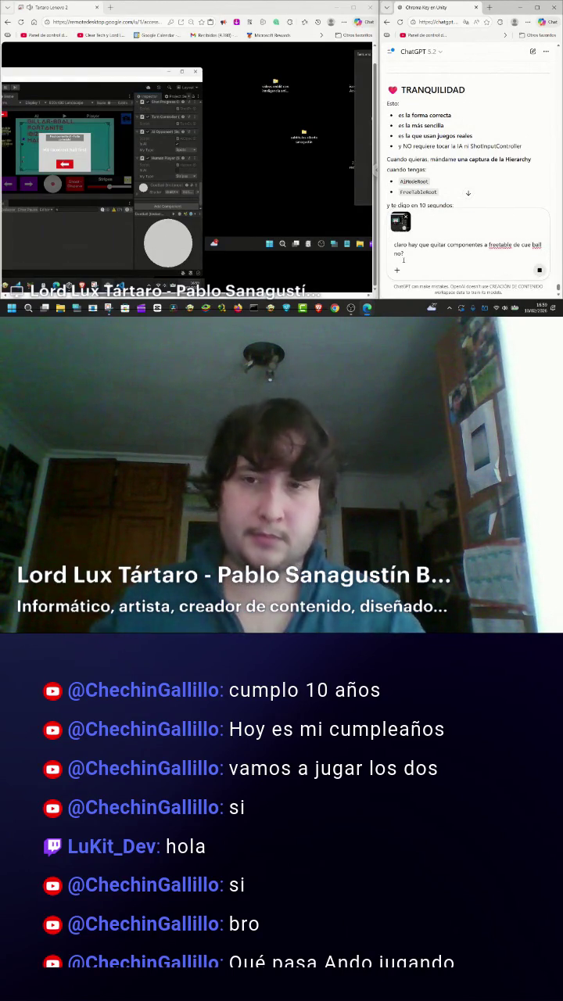
- Send the message and scroll the reply to its 'QUÉ QUITAR EN FREE TABLE' section
key(Return)
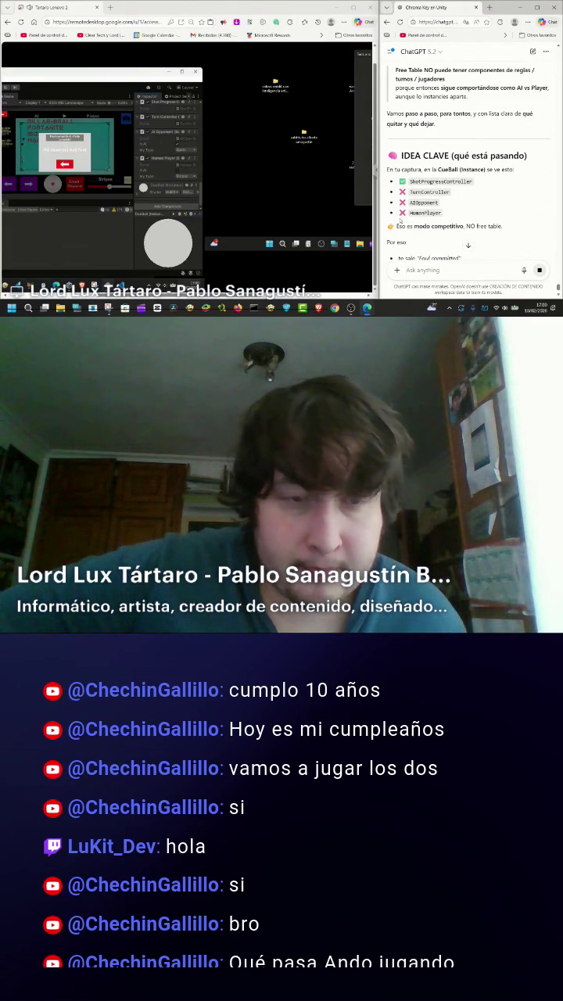
scroll(398, 222, down, 2)
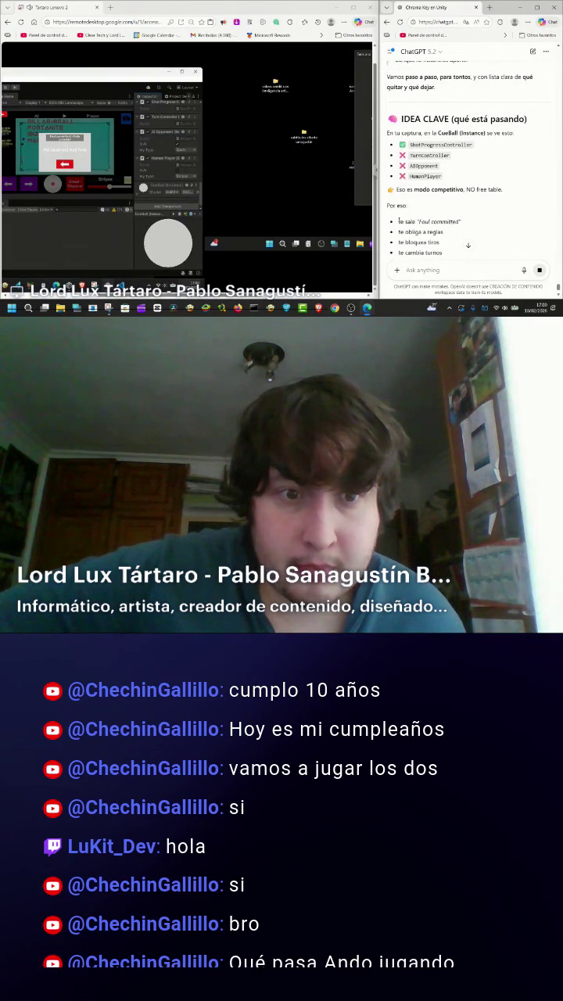
scroll(399, 222, down, 4)
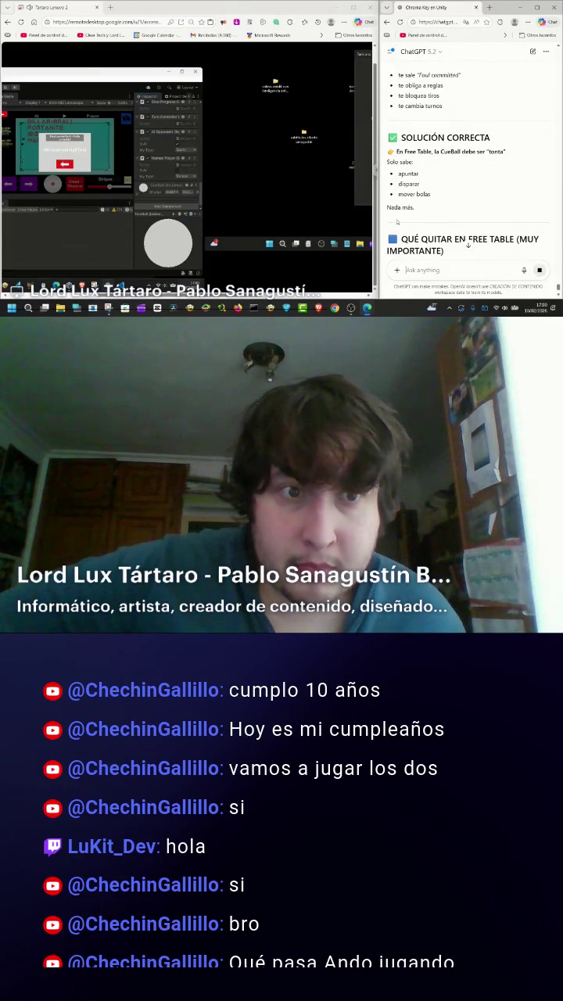
scroll(397, 222, down, 2)
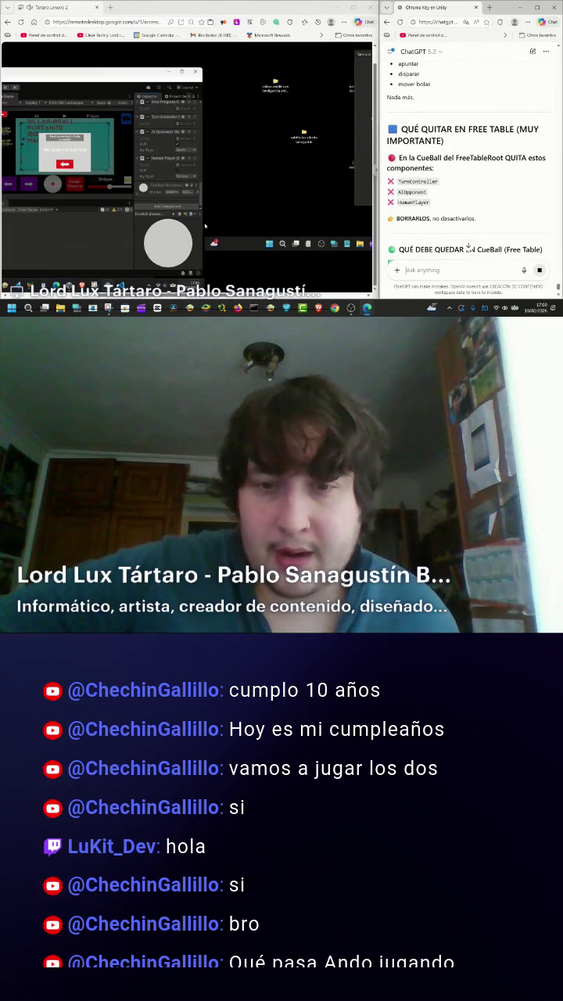
- Maximize Unity, run the game, save via File > Save, then restore the window down
double_click(156, 71)
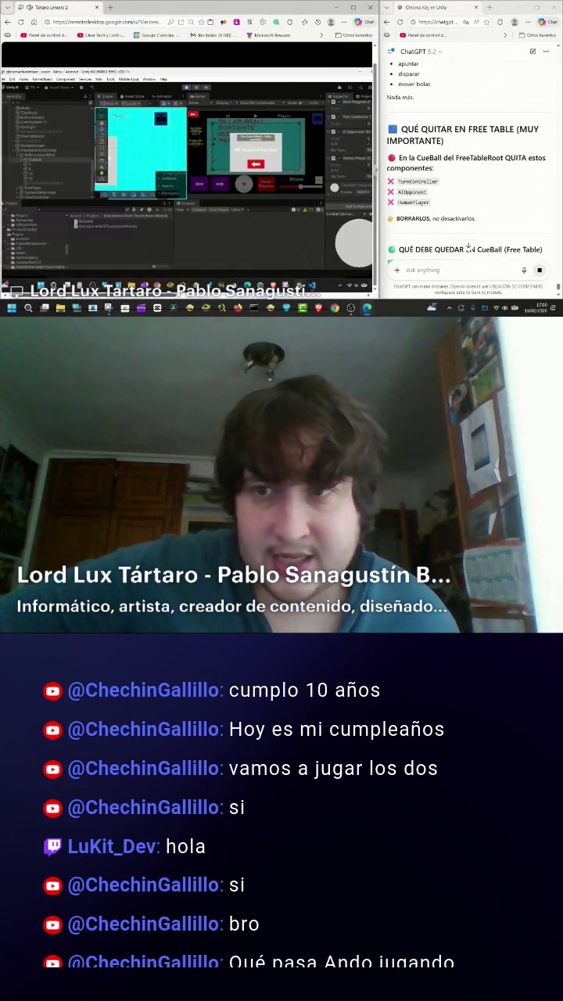
click(193, 88)
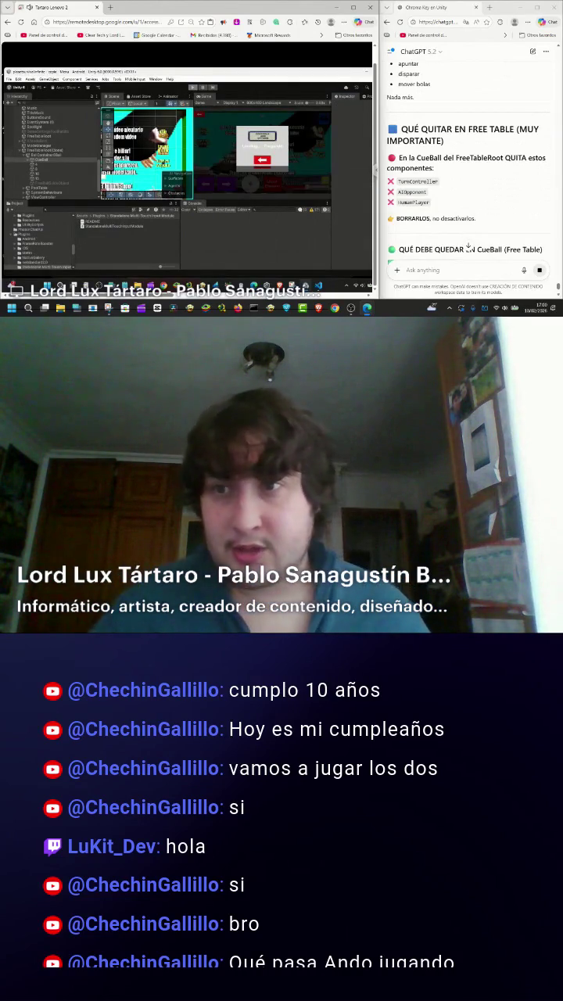
click(10, 79)
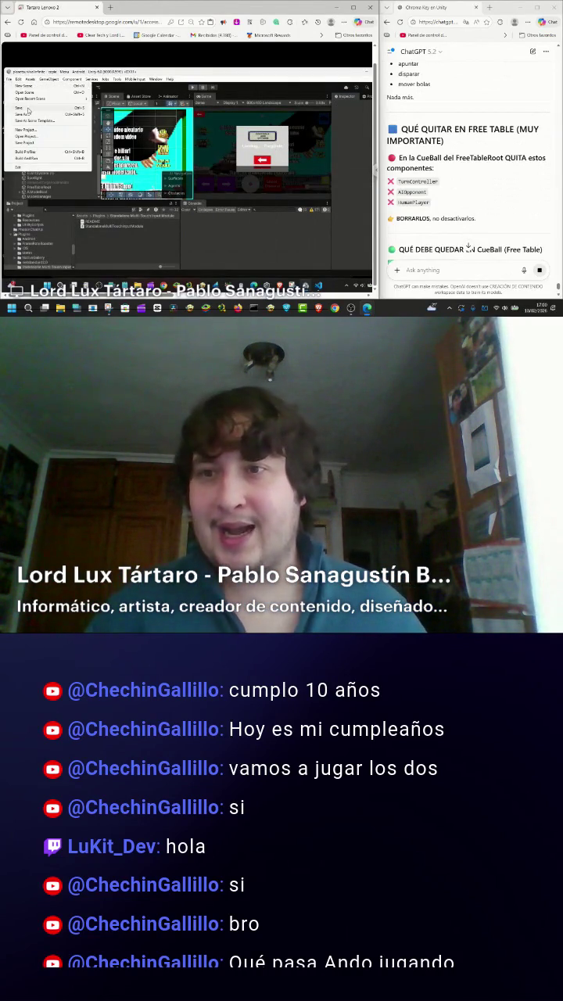
click(10, 79)
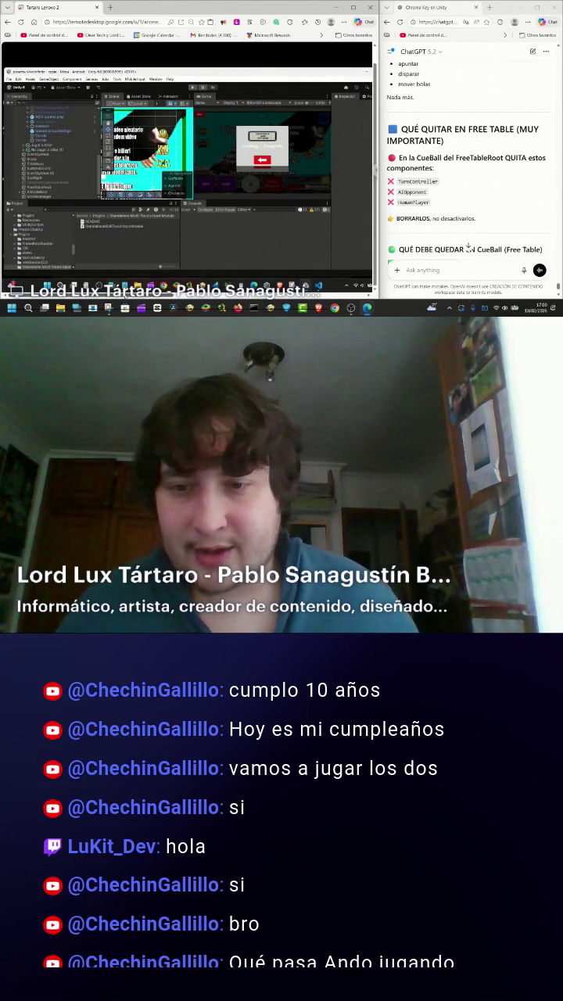
click(355, 71)
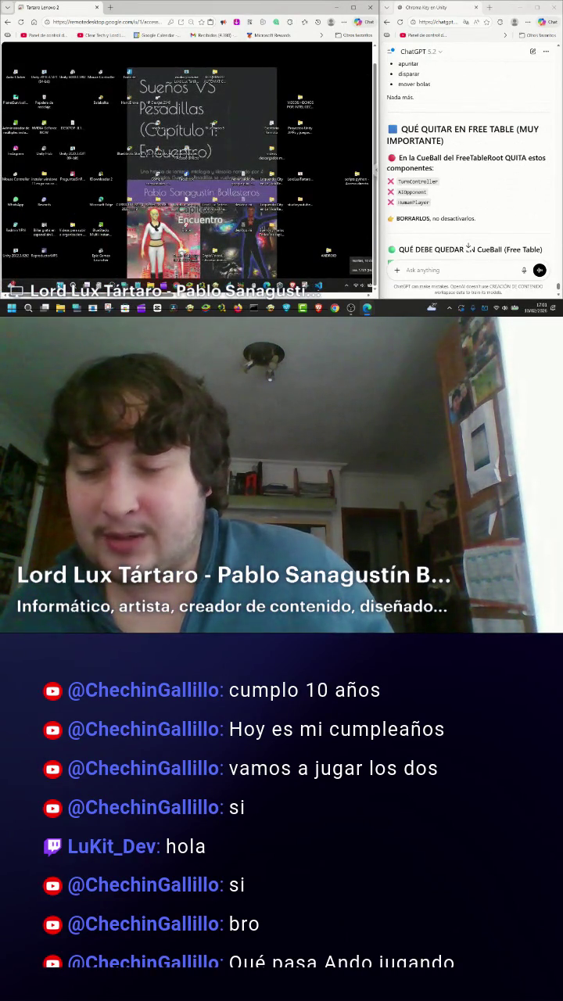
- Shut down the remote computer with Apagar from the Start menu's power options
key(super)
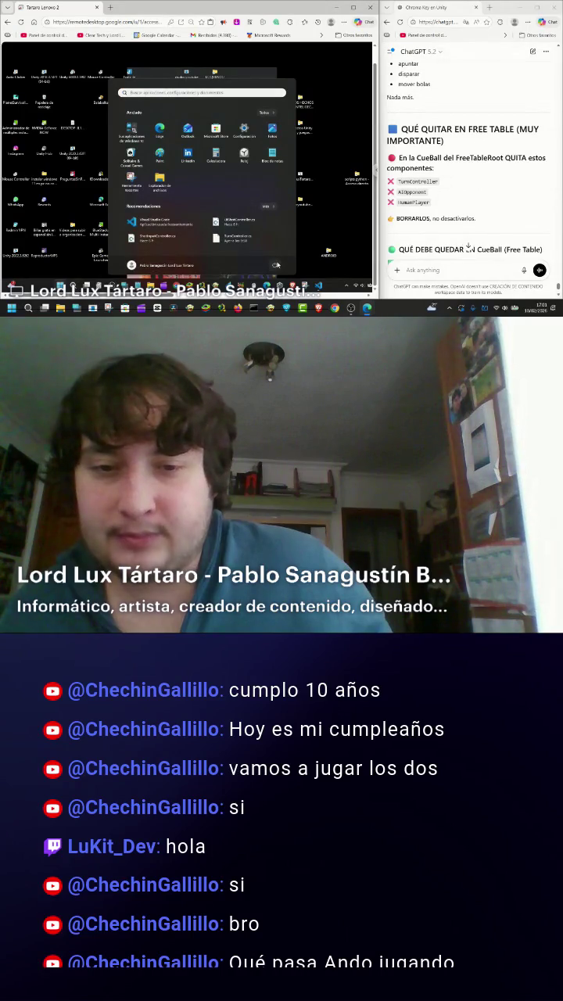
click(274, 265)
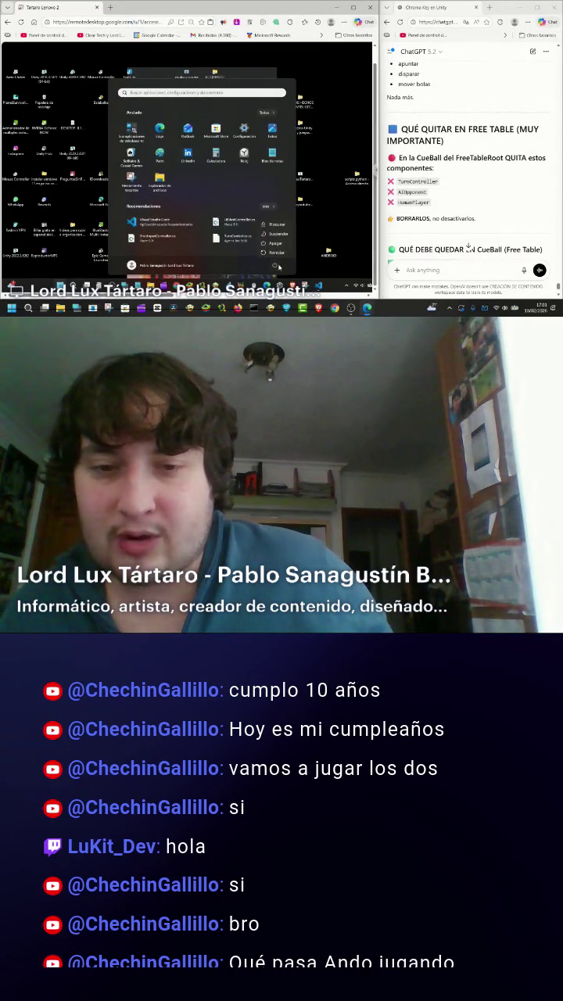
click(275, 245)
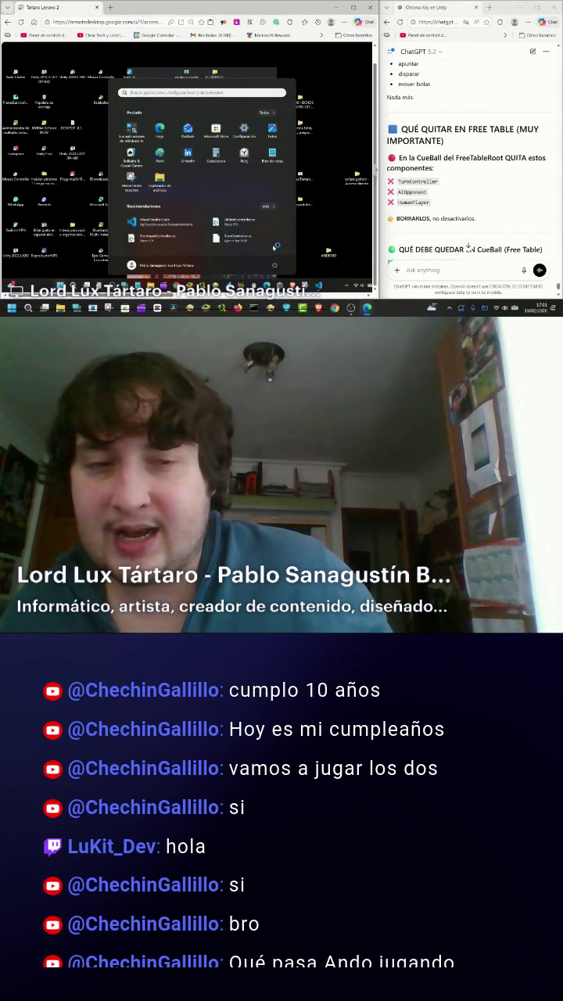
- Select the three component names to remove in ChatGPT, then close the remote-desktop browser window
click(401, 181)
drag(398, 181, 430, 204)
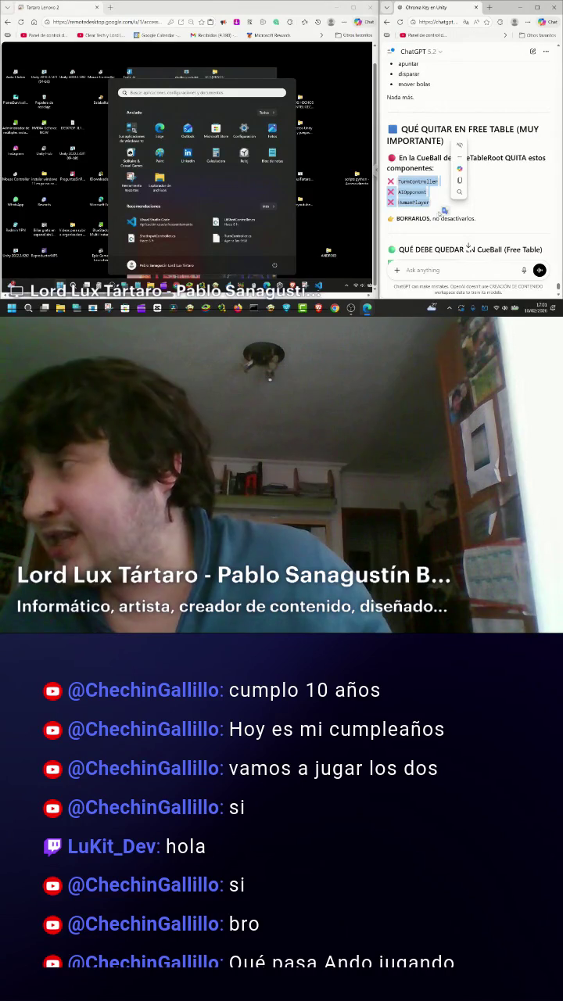
click(370, 7)
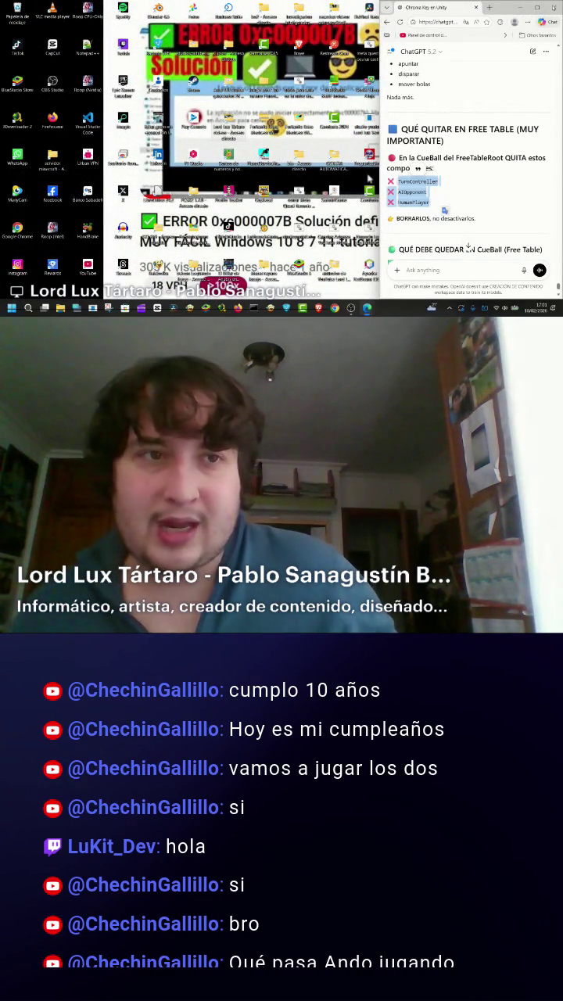
- Minimize the ChatGPT Chrome window to reveal the local desktop and video tutorial
click(518, 8)
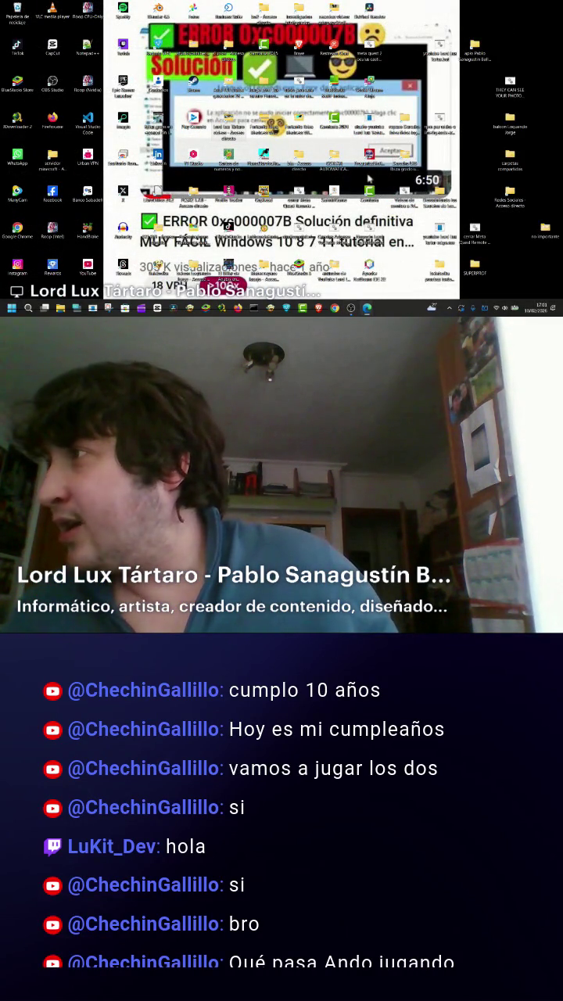